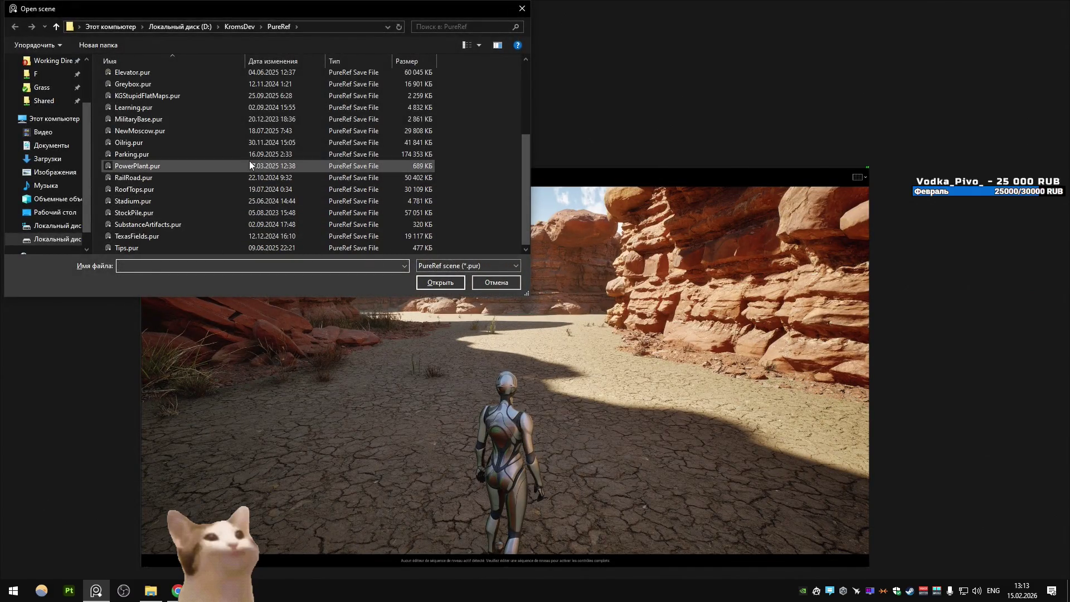
Open the KGStupidFlatMaps quarry reference scene in PureRef
{"action": "left_click", "coordinate": [250, 163]}
{"action": "key", "text": "Down"}
{"action": "key", "text": "Down"}
{"action": "key", "text": "Down"}
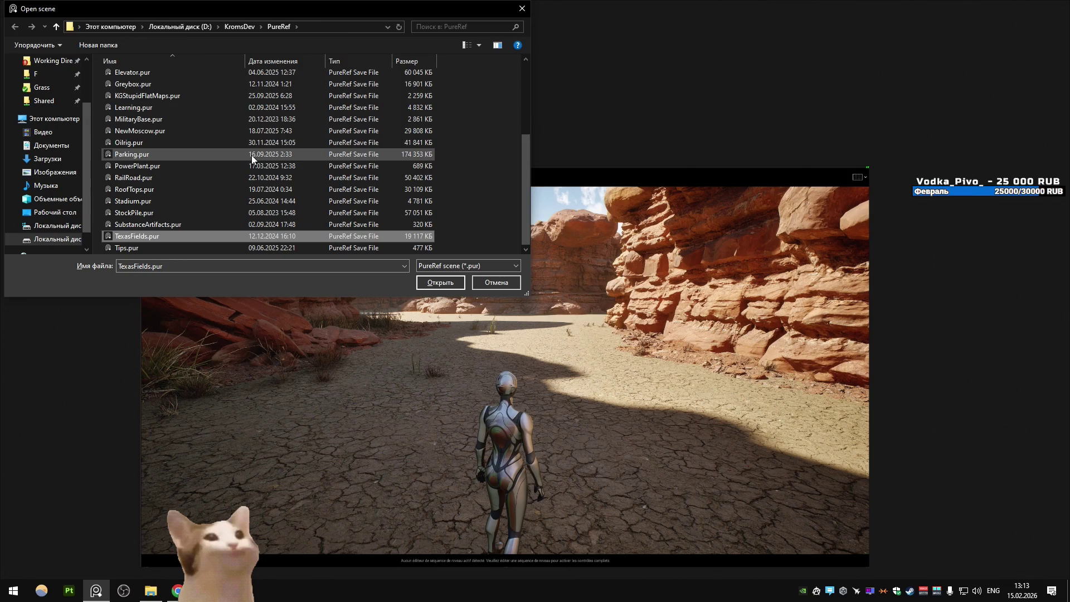
{"action": "double_click", "coordinate": [234, 95]}
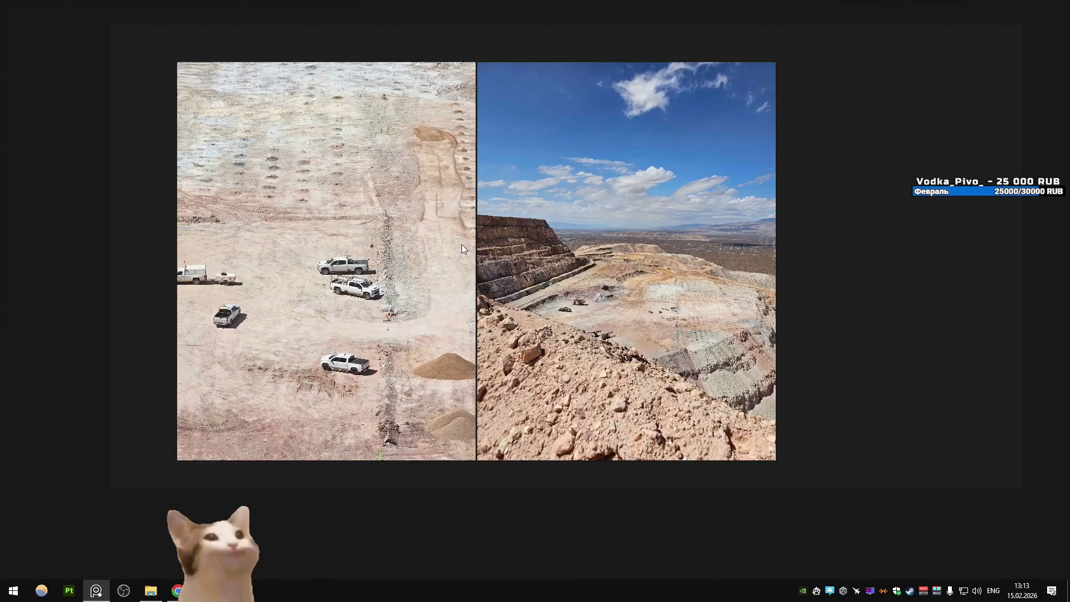
Browse the saved .pur scenes and open the City reference scene
{"action": "key", "text": "ctrl+o"}
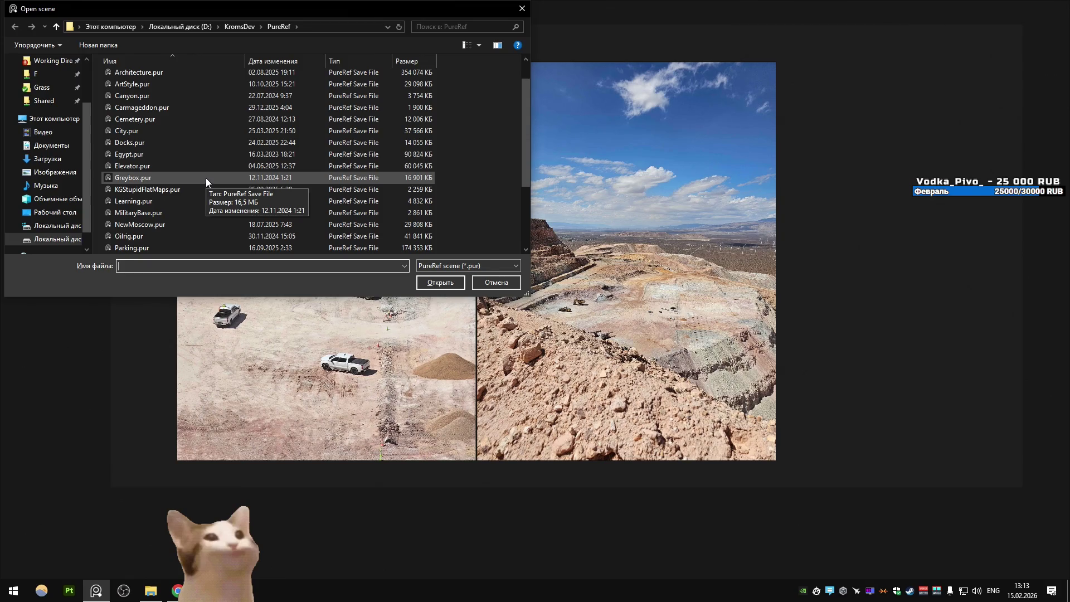
{"action": "scroll", "coordinate": [205, 179], "scroll_direction": "down", "scroll_amount": 2}
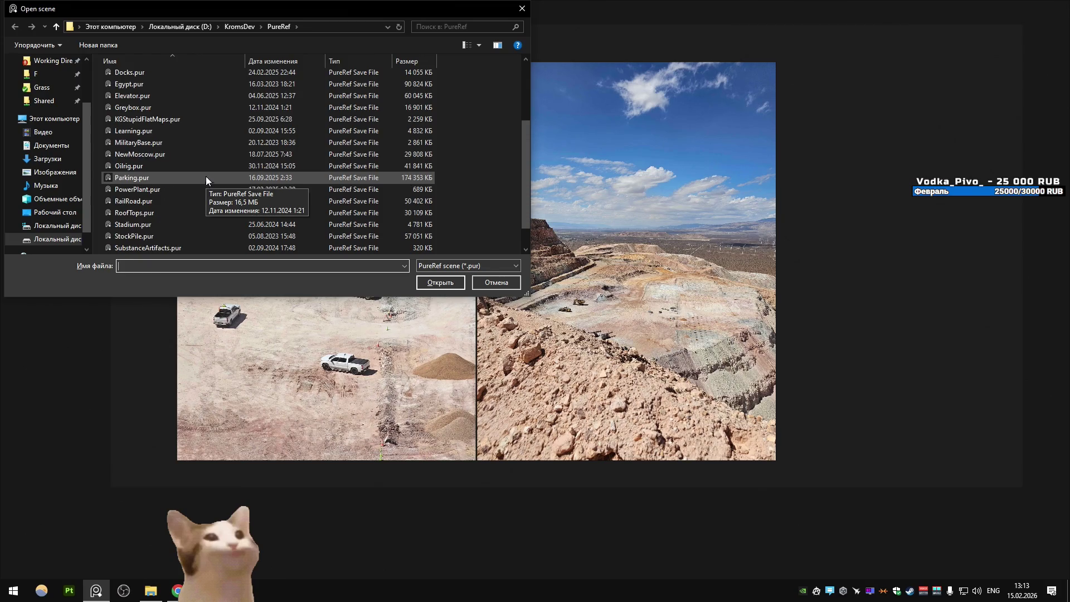
{"action": "left_click", "coordinate": [234, 133]}
{"action": "key", "text": "Down"}
{"action": "key", "text": "Down"}
{"action": "key", "text": "Down"}
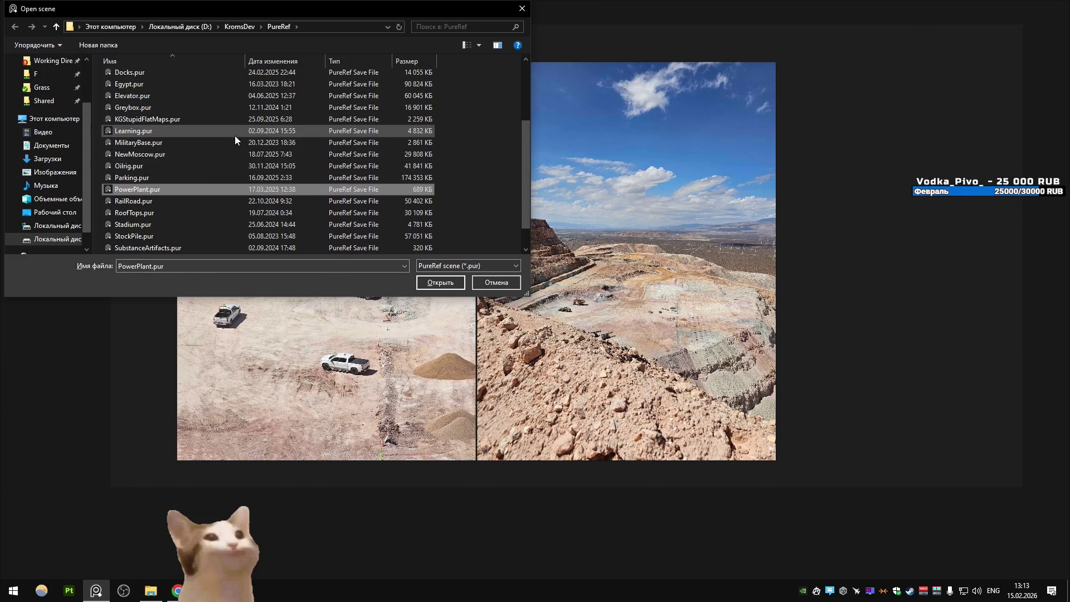
{"action": "key", "text": "Down"}
{"action": "key", "text": "Down"}
{"action": "key", "text": "Down"}
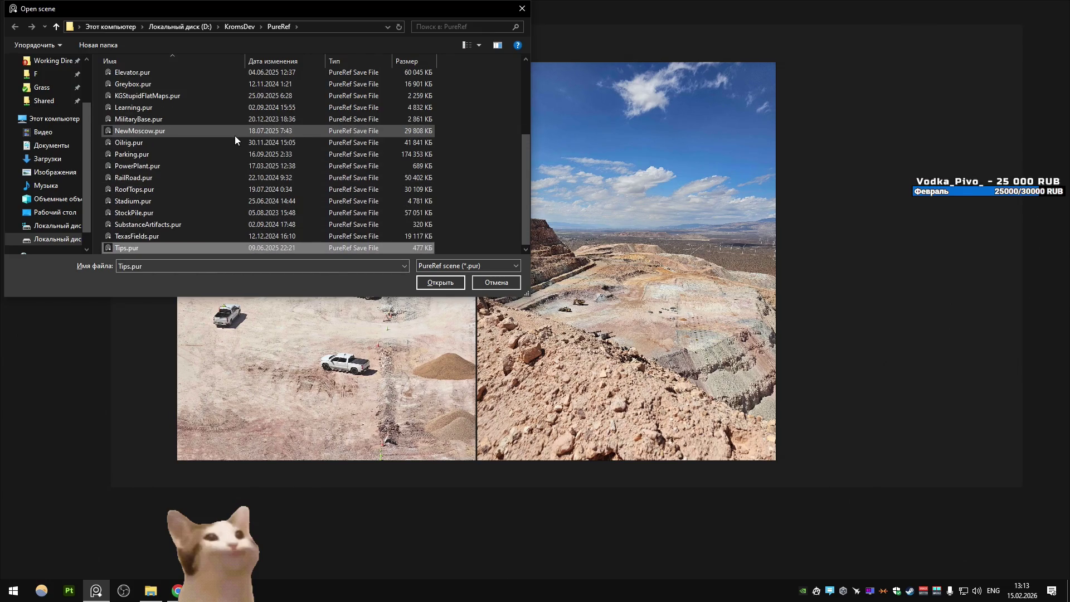
{"action": "key", "text": "Up"}
{"action": "key", "text": "Up"}
{"action": "key", "text": "Up"}
{"action": "key", "text": "Up"}
{"action": "key", "text": "Up"}
{"action": "key", "text": "Up"}
{"action": "key", "text": "Down"}
{"action": "key", "text": "Down"}
{"action": "key", "text": "Up"}
{"action": "key", "text": "Up"}
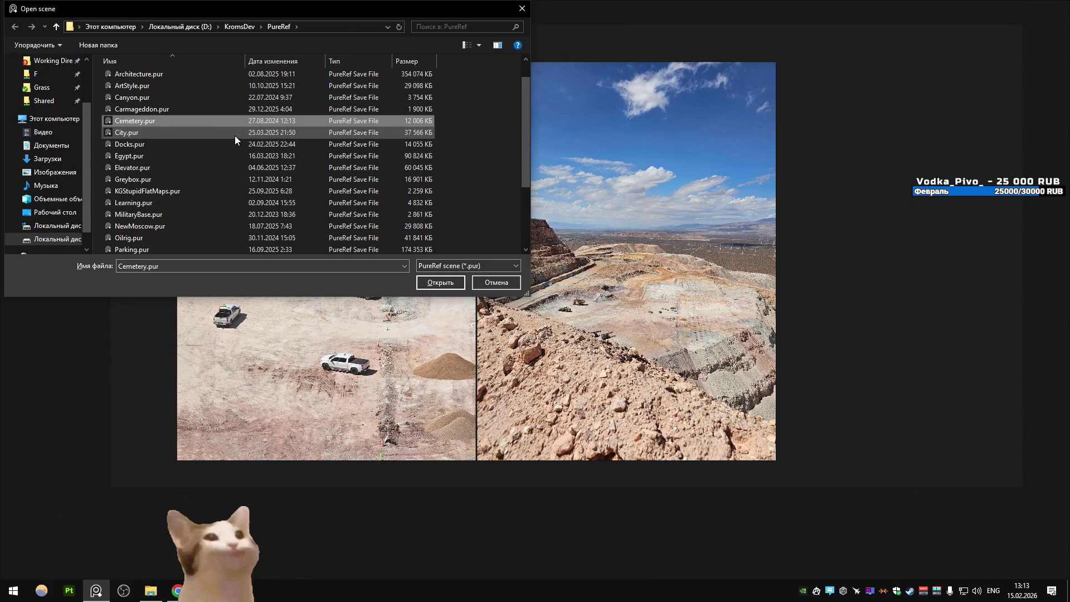
{"action": "double_click", "coordinate": [231, 135]}
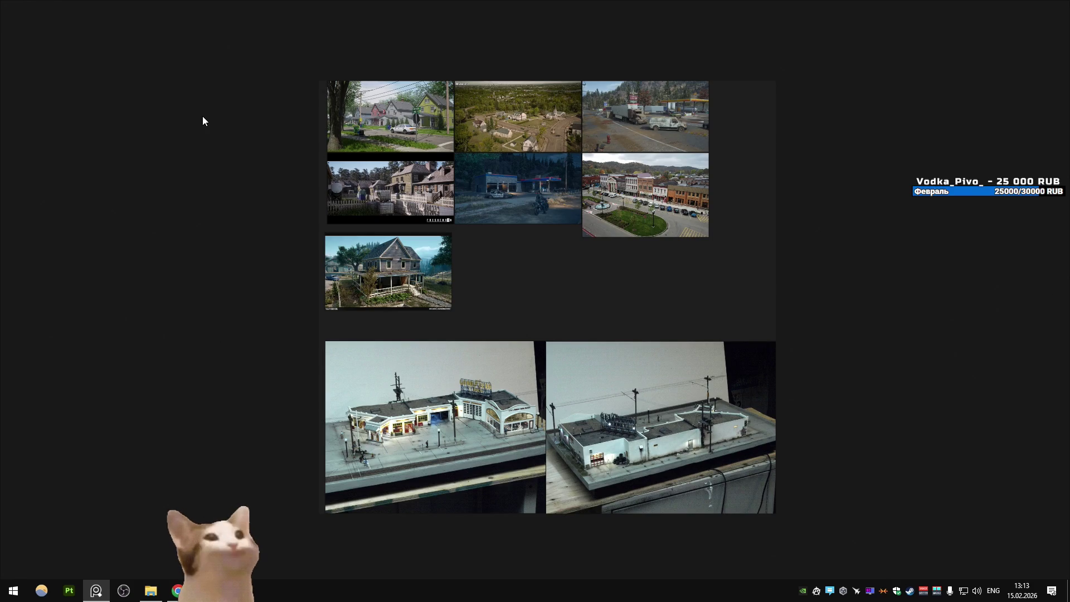
View each town image full-screen in turn: town, aerial, truck, square, gas station, village, house
{"action": "double_click", "coordinate": [383, 118]}
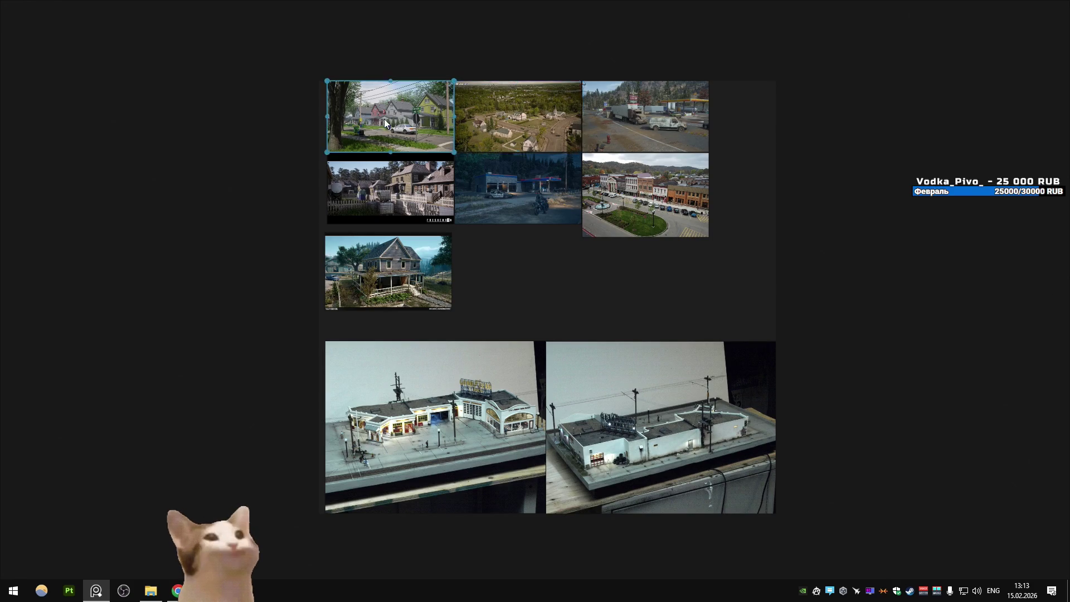
{"action": "double_click", "coordinate": [384, 118]}
{"action": "double_click", "coordinate": [533, 128]}
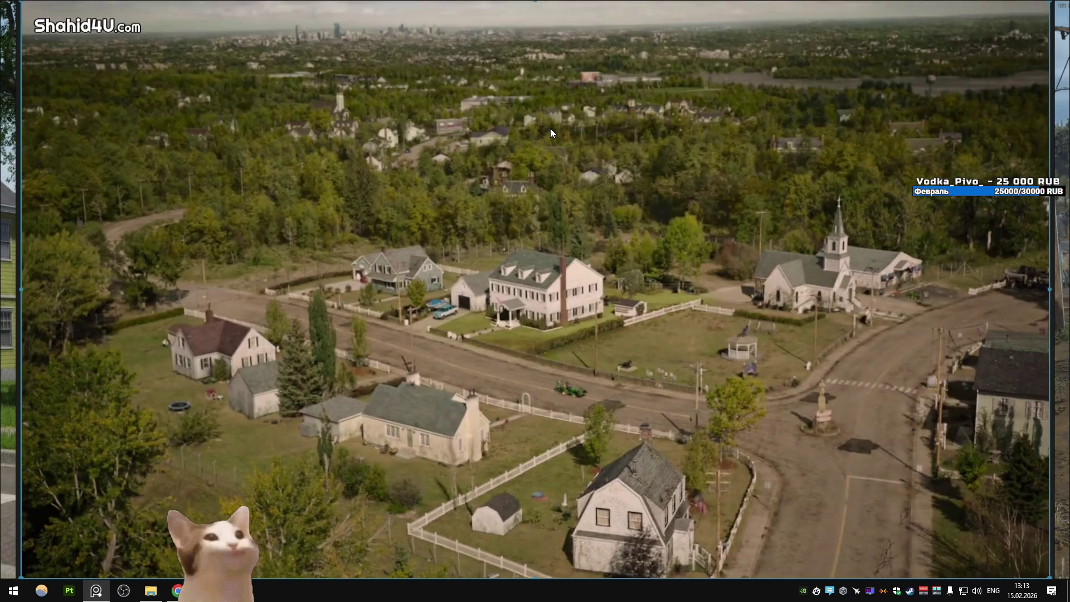
{"action": "double_click", "coordinate": [550, 129]}
{"action": "double_click", "coordinate": [673, 132]}
{"action": "double_click", "coordinate": [674, 132]}
{"action": "double_click", "coordinate": [672, 202]}
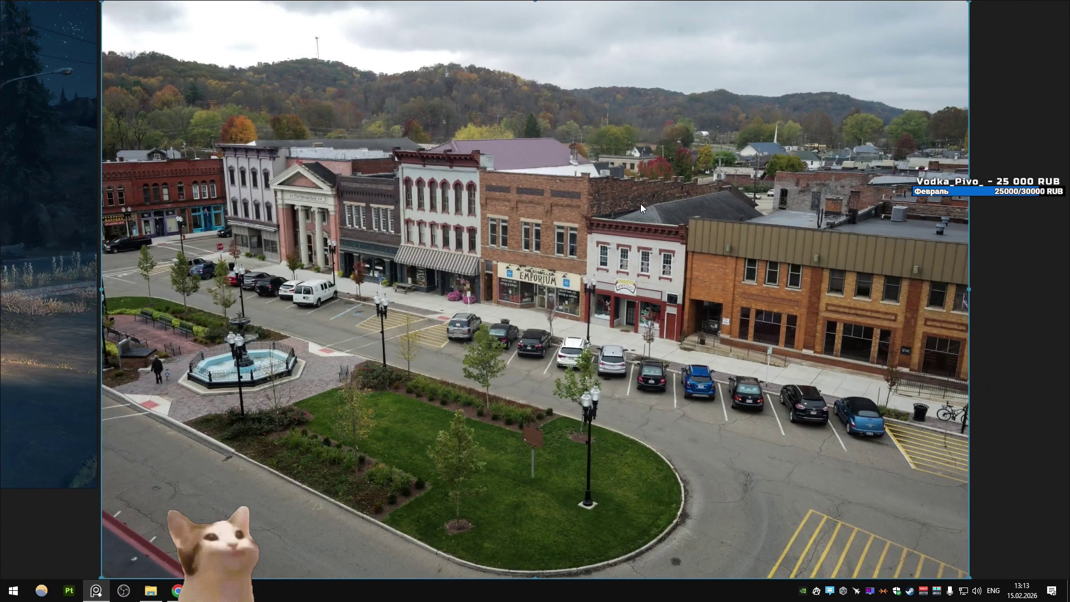
{"action": "double_click", "coordinate": [641, 203]}
{"action": "double_click", "coordinate": [497, 196]}
{"action": "double_click", "coordinate": [497, 196]}
{"action": "double_click", "coordinate": [399, 196]}
{"action": "double_click", "coordinate": [399, 196]}
{"action": "double_click", "coordinate": [413, 267]}
{"action": "double_click", "coordinate": [412, 268]}
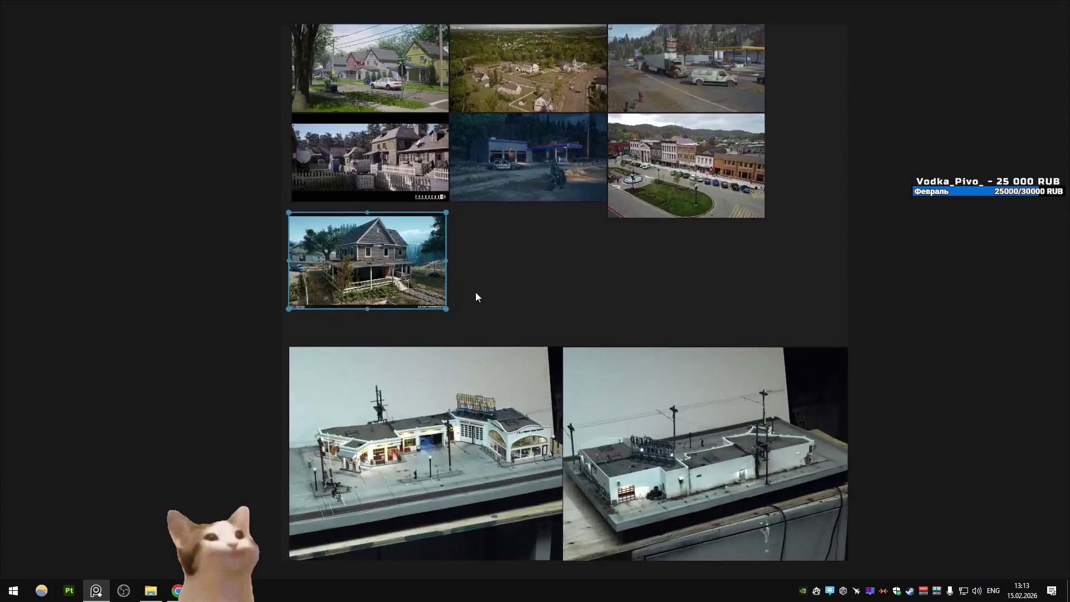
Request the Canyon reference scene, then cancel at the unsaved-changes warning
{"action": "key", "text": "ctrl+o"}
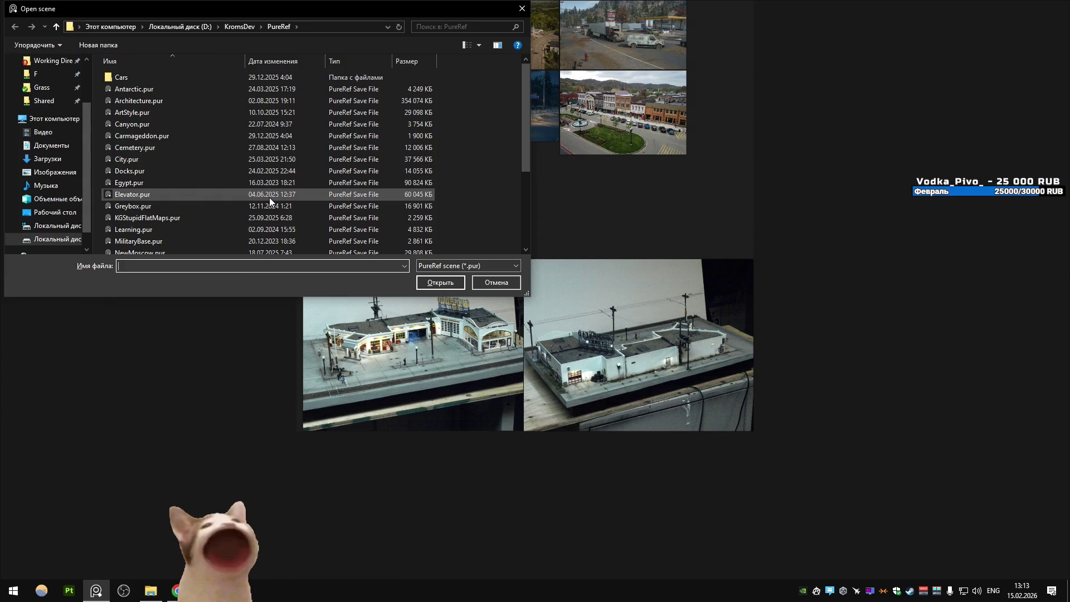
{"action": "double_click", "coordinate": [211, 124]}
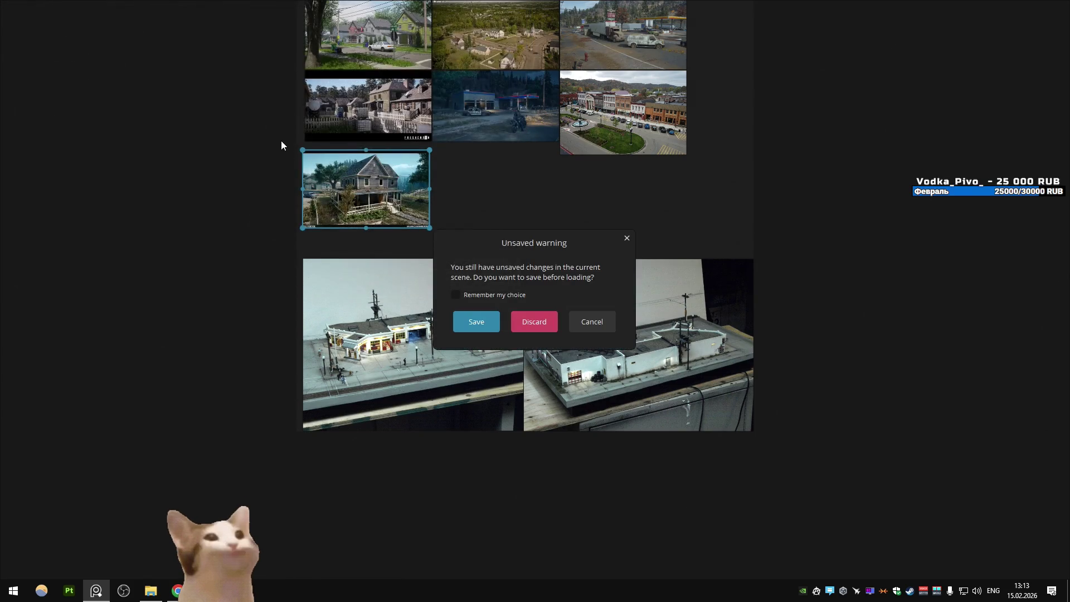
{"action": "left_click", "coordinate": [592, 322]}
Close PureRef without saving and fly through the canyon blockout corridors in the Scene view
{"action": "left_click", "coordinate": [1061, 9]}
{"action": "left_click", "coordinate": [548, 330]}
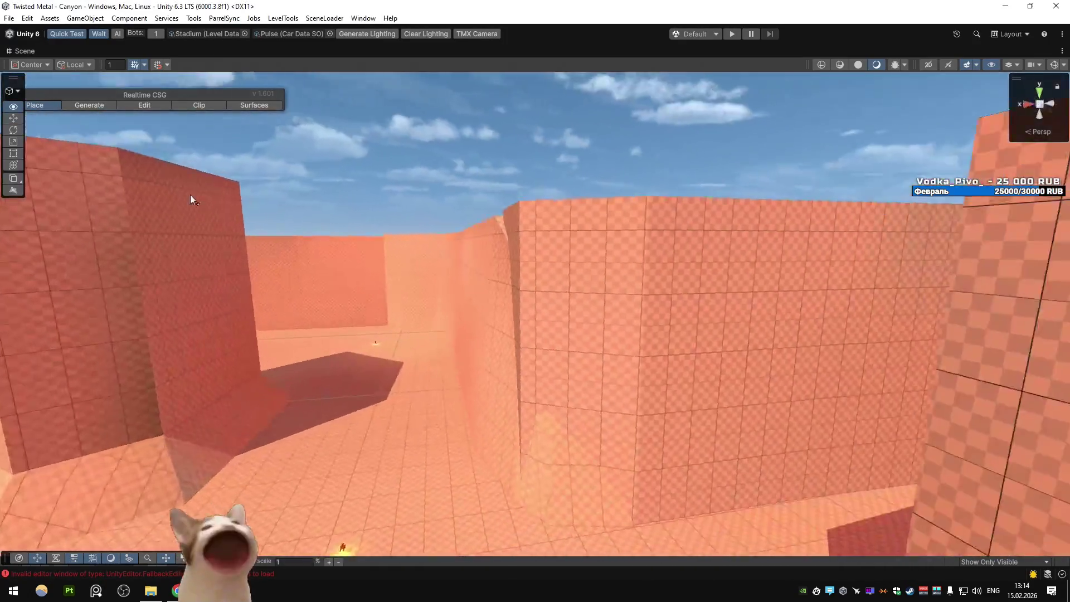
{"action": "mouse_move", "coordinate": [190, 200]}
{"action": "left_mouse_down"}
{"action": "mouse_move", "coordinate": [259, 183]}
{"action": "mouse_move", "coordinate": [155, 185]}
{"action": "left_mouse_up"}
{"action": "mouse_move", "coordinate": [1047, 195]}
{"action": "left_mouse_down"}
{"action": "mouse_move", "coordinate": [991, 222]}
{"action": "mouse_move", "coordinate": [947, 197]}
{"action": "mouse_move", "coordinate": [747, 205]}
{"action": "mouse_move", "coordinate": [542, 192]}
{"action": "mouse_move", "coordinate": [573, 186]}
{"action": "mouse_move", "coordinate": [566, 222]}
{"action": "mouse_move", "coordinate": [449, 220]}
{"action": "mouse_move", "coordinate": [852, 205]}
{"action": "mouse_move", "coordinate": [923, 215]}
{"action": "mouse_move", "coordinate": [679, 241]}
{"action": "left_mouse_up"}
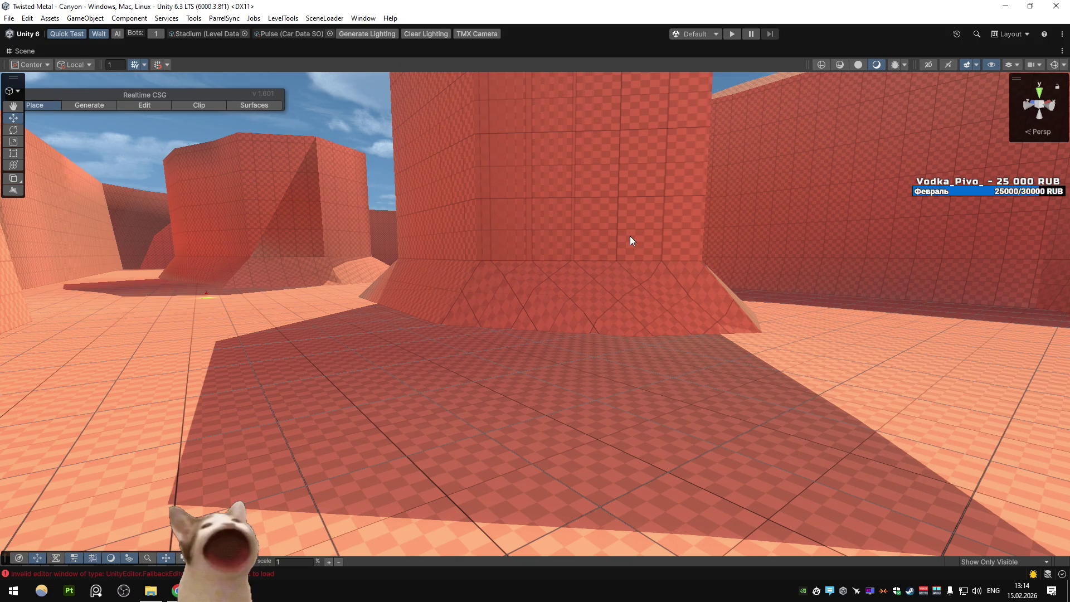
{"action": "mouse_move", "coordinate": [623, 235]}
{"action": "left_mouse_down"}
{"action": "mouse_move", "coordinate": [683, 239]}
{"action": "mouse_move", "coordinate": [745, 219]}
{"action": "mouse_move", "coordinate": [787, 233]}
{"action": "mouse_move", "coordinate": [810, 195]}
{"action": "mouse_move", "coordinate": [754, 209]}
{"action": "mouse_move", "coordinate": [447, 193]}
{"action": "mouse_move", "coordinate": [125, 206]}
{"action": "mouse_move", "coordinate": [249, 232]}
{"action": "mouse_move", "coordinate": [219, 226]}
{"action": "mouse_move", "coordinate": [227, 205]}
{"action": "mouse_move", "coordinate": [446, 207]}
{"action": "left_mouse_up"}
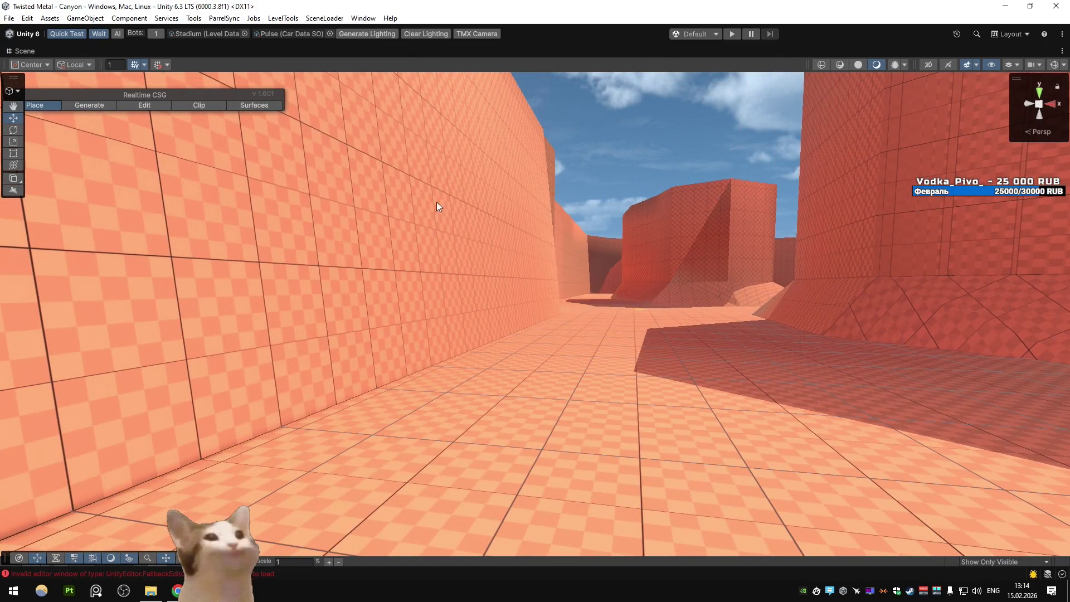
{"action": "mouse_move", "coordinate": [157, 199]}
{"action": "left_mouse_down"}
{"action": "mouse_move", "coordinate": [176, 179]}
{"action": "mouse_move", "coordinate": [243, 171]}
{"action": "mouse_move", "coordinate": [535, 301]}
{"action": "left_mouse_up"}
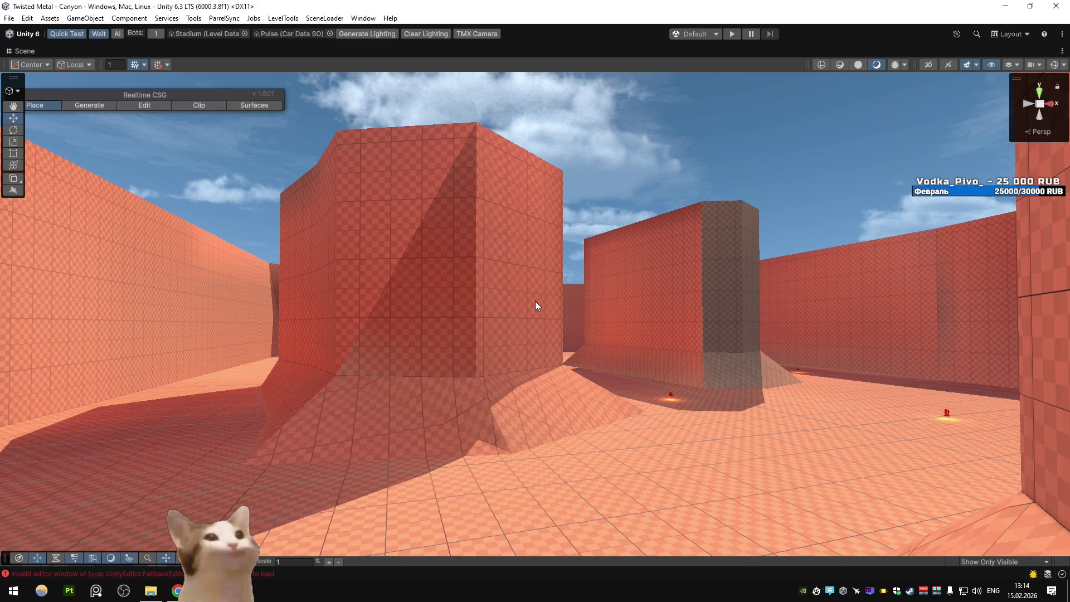
Launch Paint from Start search and paste the canyon photo onto the canvas
{"action": "key", "text": "super"}
{"action": "type", "text": "pa"}
{"action": "key", "text": "Return"}
{"action": "key", "text": "ctrl+v"}
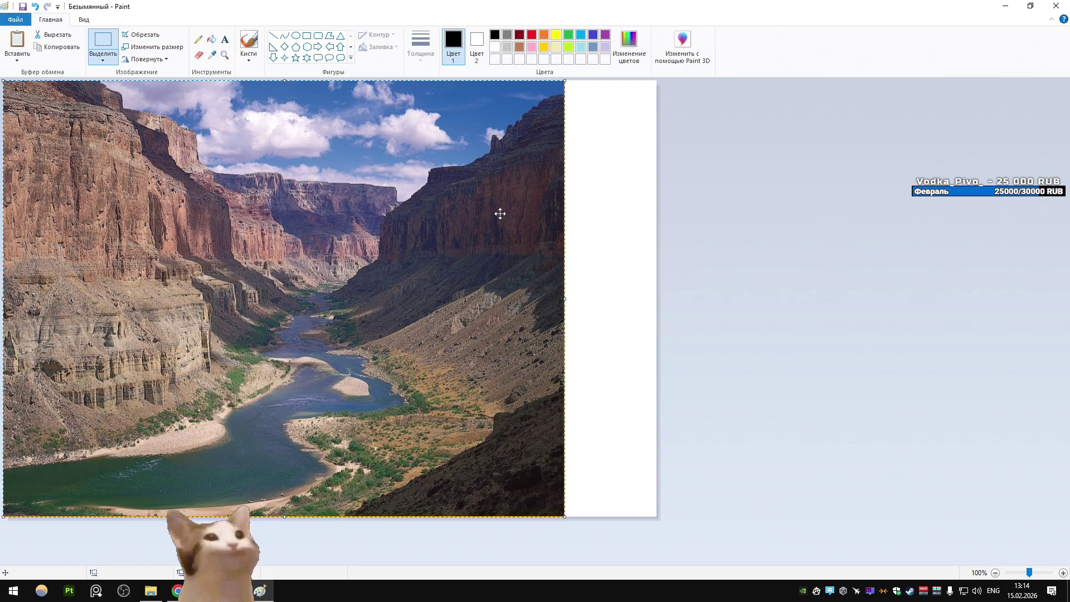
Outline the left cliff ledge with black pencil lines, undoing stray strokes
{"action": "left_click", "coordinate": [199, 39]}
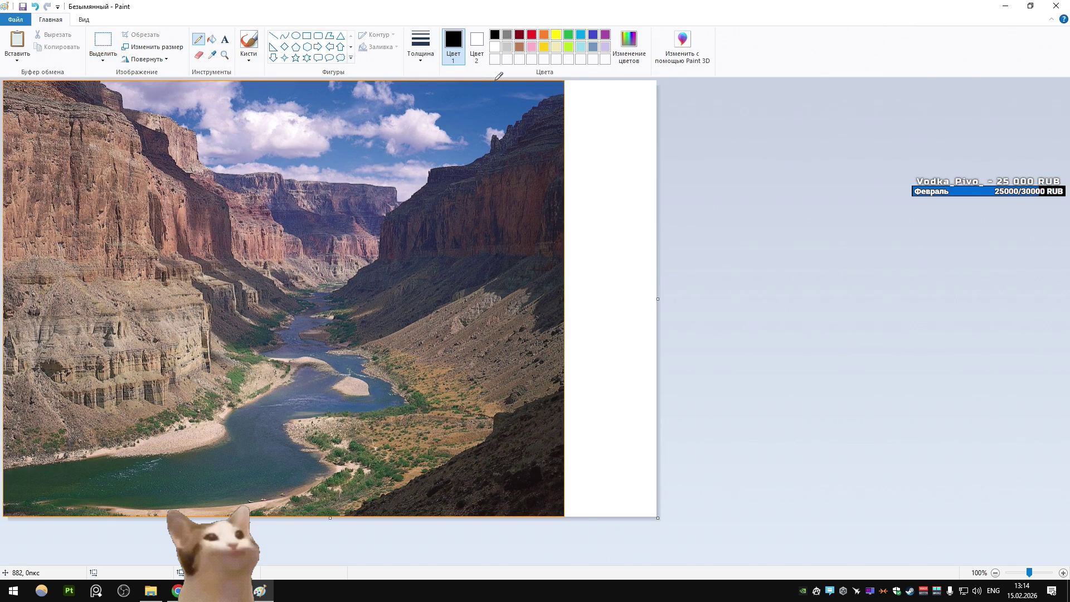
{"action": "left_click_drag", "start_coordinate": [49, 119], "coordinate": [258, 275]}
{"action": "mouse_move", "coordinate": [323, 271]}
{"action": "left_mouse_down"}
{"action": "mouse_move", "coordinate": [127, 156]}
{"action": "mouse_move", "coordinate": [57, 149]}
{"action": "left_mouse_up"}
{"action": "key", "text": "ctrl+z"}
{"action": "mouse_move", "coordinate": [110, 203]}
{"action": "left_mouse_down"}
{"action": "mouse_move", "coordinate": [267, 214]}
{"action": "mouse_move", "coordinate": [277, 259]}
{"action": "left_mouse_up"}
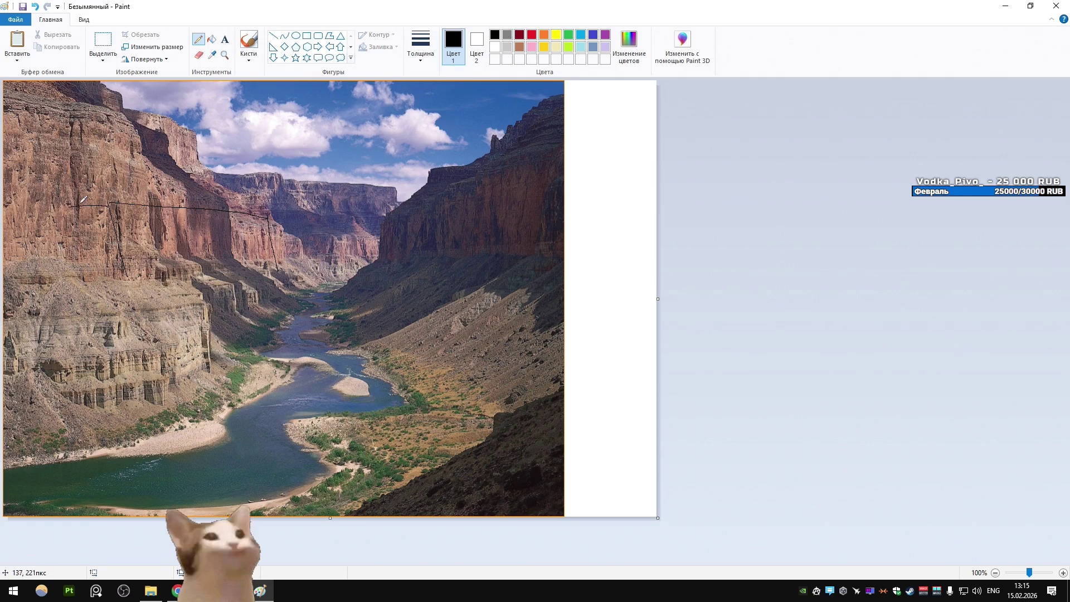
{"action": "mouse_move", "coordinate": [109, 205]}
{"action": "left_mouse_down"}
{"action": "mouse_move", "coordinate": [271, 214]}
{"action": "mouse_move", "coordinate": [219, 206]}
{"action": "left_mouse_up"}
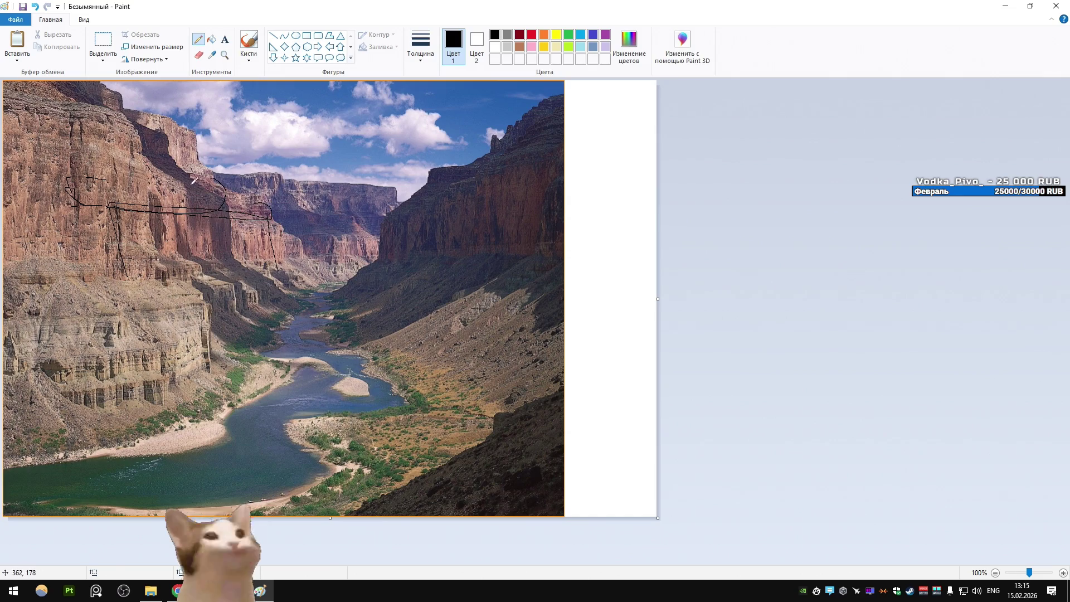
{"action": "left_click_drag", "start_coordinate": [462, 223], "coordinate": [203, 184]}
{"action": "key", "text": "ctrl+z"}
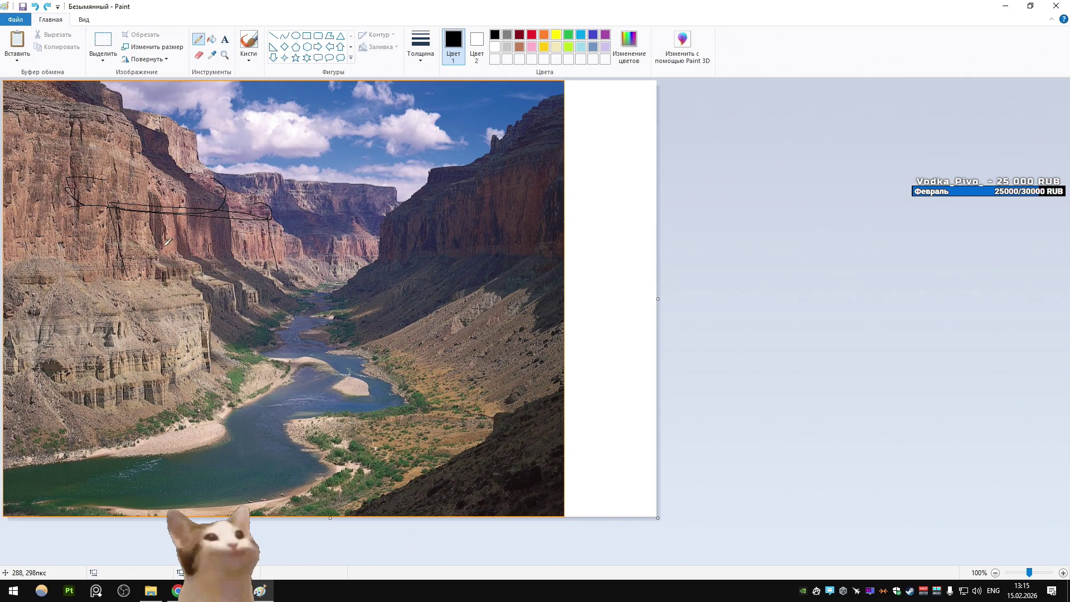
Switch to red and draw a short curve on the cliff ledge, discarding extra strokes and the ellipse
{"action": "left_click", "coordinate": [531, 37]}
{"action": "left_click", "coordinate": [420, 45]}
{"action": "left_click", "coordinate": [443, 106]}
{"action": "mouse_move", "coordinate": [148, 173]}
{"action": "left_mouse_down"}
{"action": "mouse_move", "coordinate": [195, 219]}
{"action": "mouse_move", "coordinate": [187, 172]}
{"action": "left_mouse_up"}
{"action": "key", "text": "ctrl+z"}
{"action": "left_click_drag", "start_coordinate": [114, 167], "coordinate": [189, 194]}
{"action": "mouse_move", "coordinate": [109, 201]}
{"action": "left_mouse_down"}
{"action": "mouse_move", "coordinate": [106, 165]}
{"action": "mouse_move", "coordinate": [153, 159]}
{"action": "left_mouse_up"}
{"action": "key", "text": "ctrl+z"}
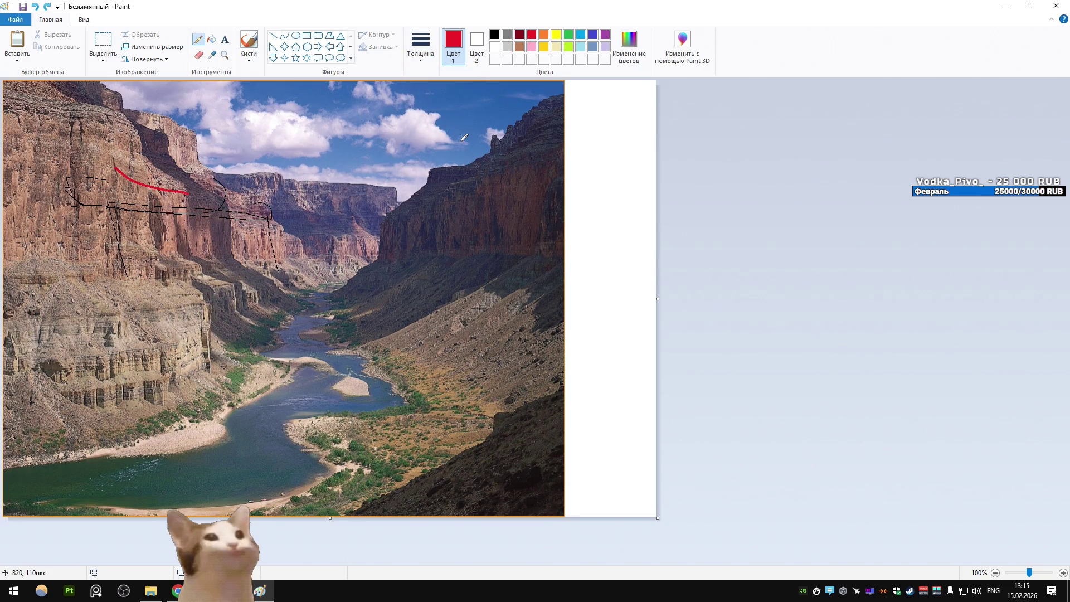
{"action": "mouse_move", "coordinate": [7, 205]}
{"action": "left_mouse_down"}
{"action": "mouse_move", "coordinate": [184, 106]}
{"action": "mouse_move", "coordinate": [536, 300]}
{"action": "left_mouse_up"}
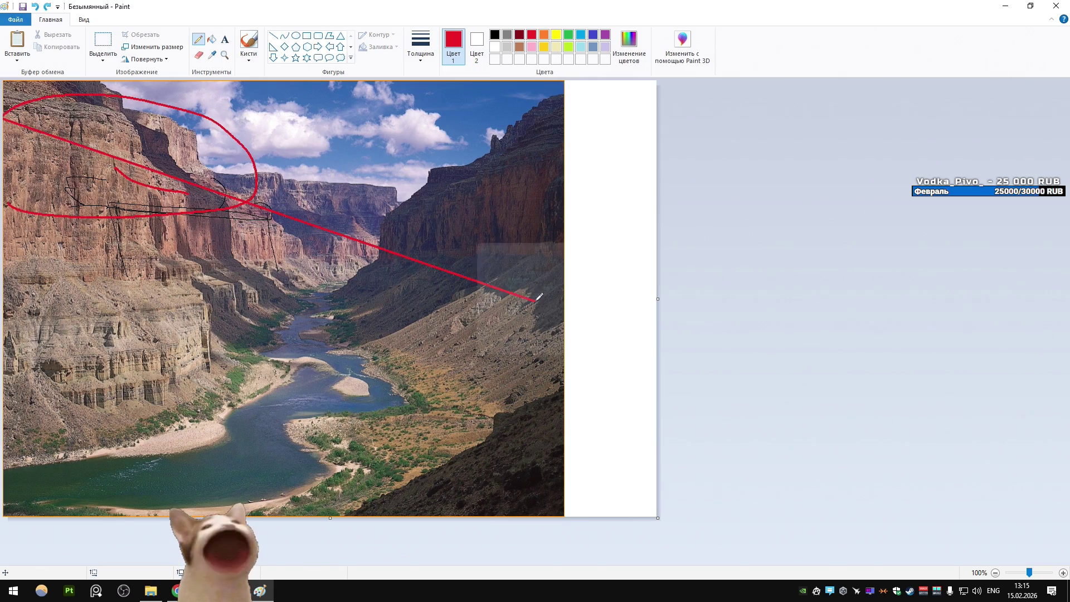
{"action": "key", "text": "ctrl+z"}
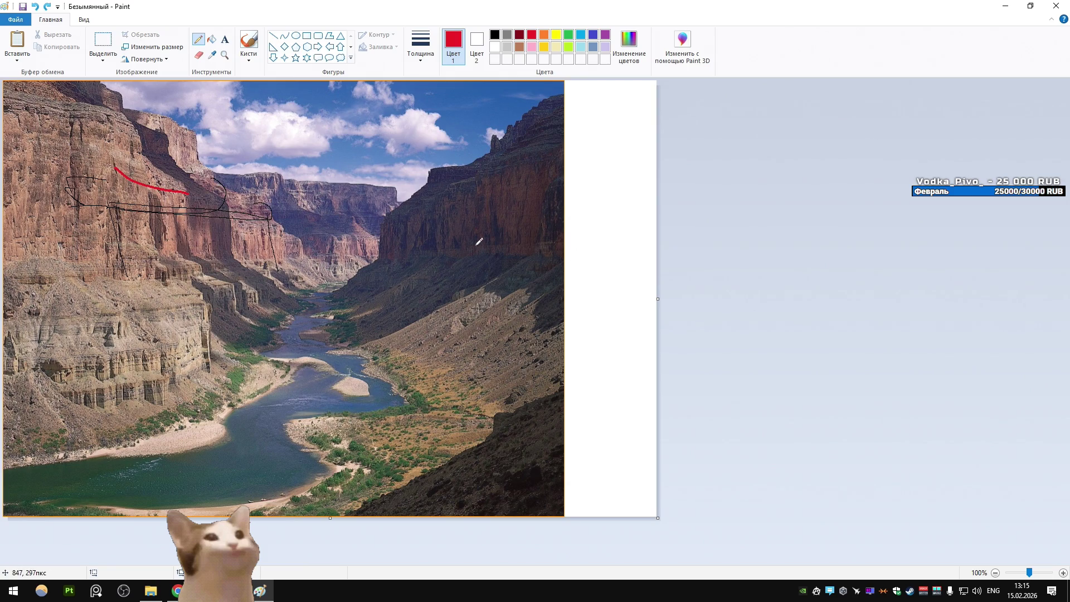
{"action": "key", "text": "ctrl+y"}
{"action": "key", "text": "ctrl+z"}
Sketch a red arc around the canyon, then orbit above the Unity arena for an overview
{"action": "left_click_drag", "start_coordinate": [239, 320], "coordinate": [404, 273]}
{"action": "mouse_move", "coordinate": [504, 335]}
{"action": "left_mouse_down"}
{"action": "mouse_move", "coordinate": [89, 346]}
{"action": "mouse_move", "coordinate": [507, 362]}
{"action": "left_mouse_up"}
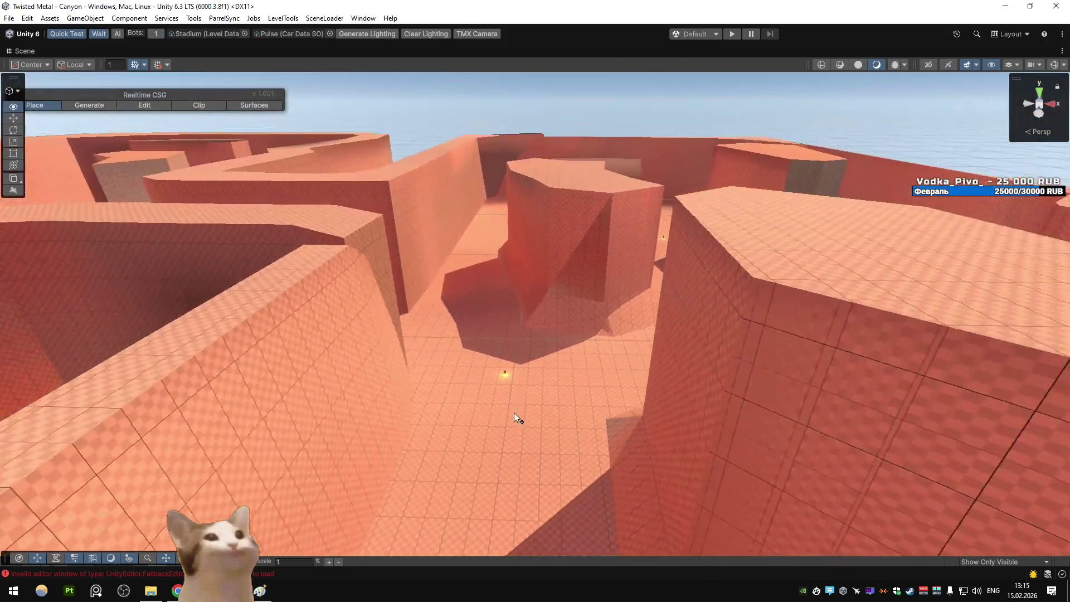
{"action": "key", "text": "alt+Tab"}
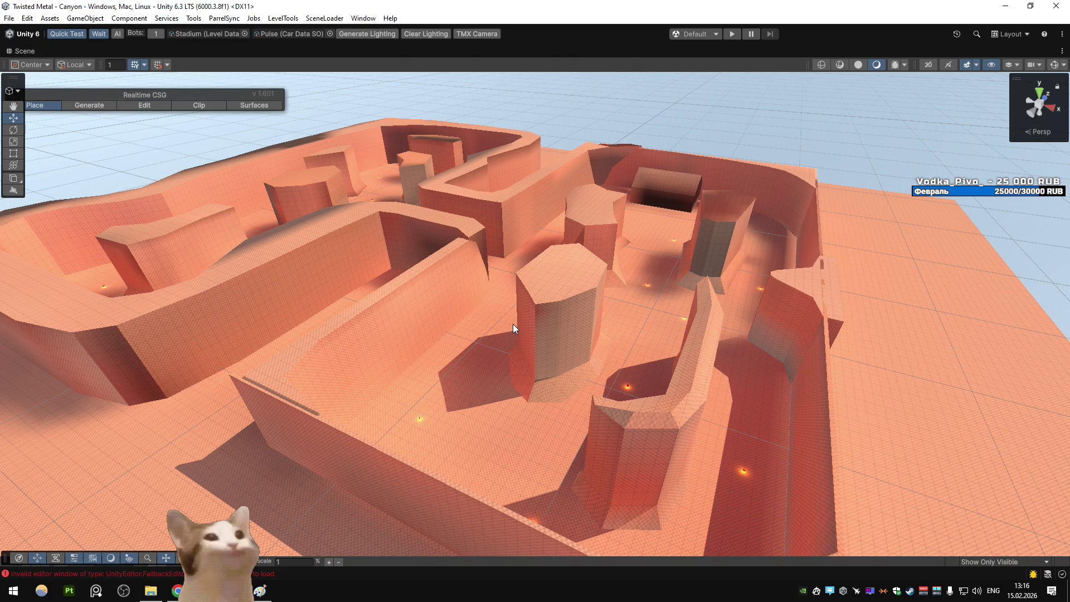
{"action": "mouse_move", "coordinate": [513, 323]}
{"action": "left_mouse_down"}
{"action": "mouse_move", "coordinate": [587, 338]}
{"action": "mouse_move", "coordinate": [557, 326]}
{"action": "left_mouse_up"}
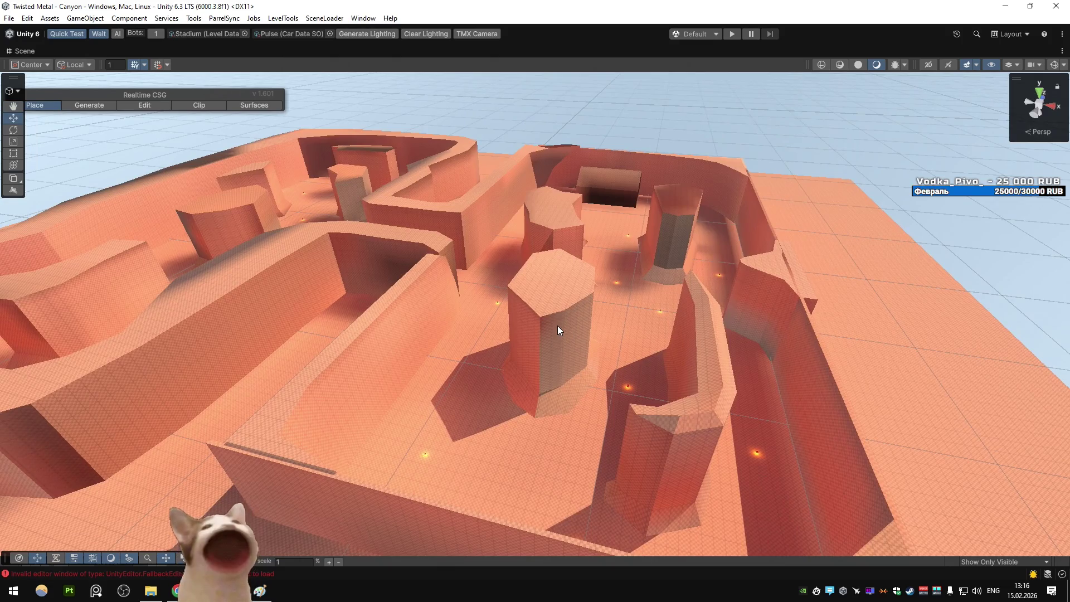
Scribble red across the upper cliff band in Paint, undoing the extra strokes and loop
{"action": "key", "text": "alt+Tab"}
{"action": "mouse_move", "coordinate": [132, 191]}
{"action": "left_mouse_down"}
{"action": "mouse_move", "coordinate": [42, 186]}
{"action": "mouse_move", "coordinate": [187, 188]}
{"action": "mouse_move", "coordinate": [6, 198]}
{"action": "mouse_move", "coordinate": [329, 184]}
{"action": "left_mouse_up"}
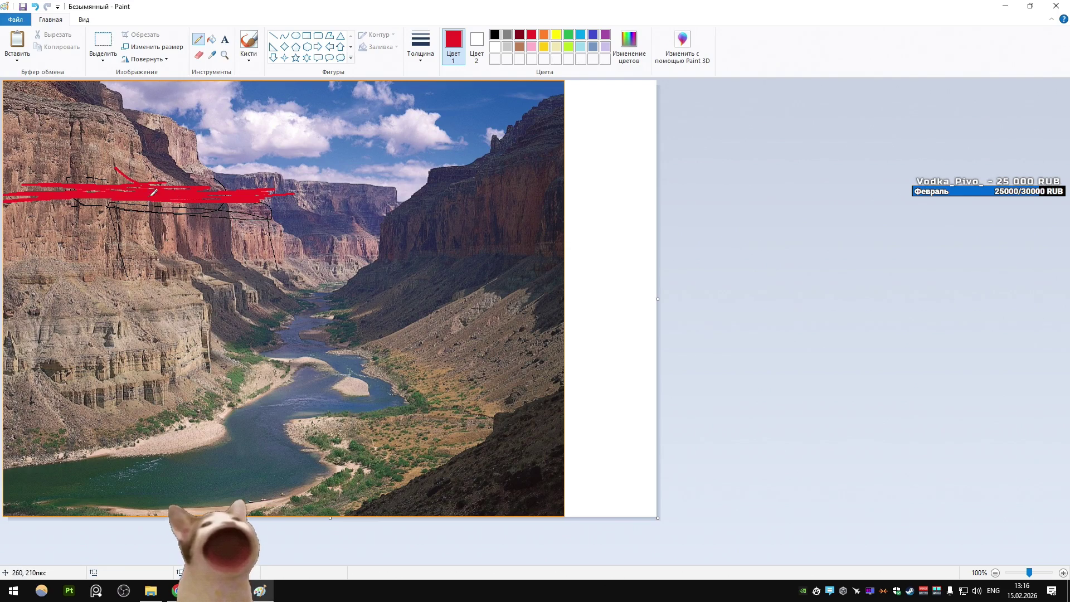
{"action": "mouse_move", "coordinate": [229, 192]}
{"action": "left_mouse_down"}
{"action": "mouse_move", "coordinate": [323, 393]}
{"action": "mouse_move", "coordinate": [346, 390]}
{"action": "left_mouse_up"}
{"action": "key", "text": "ctrl+z"}
{"action": "left_click_drag", "start_coordinate": [288, 213], "coordinate": [390, 490]}
{"action": "key", "text": "ctrl+z"}
{"action": "key", "text": "alt+Tab"}
Tilt the Scene camera and fly forward and back over the canyon arena, glancing at Paint
{"action": "mouse_move", "coordinate": [720, 243]}
{"action": "left_mouse_down"}
{"action": "mouse_move", "coordinate": [720, 215]}
{"action": "mouse_move", "coordinate": [557, 206]}
{"action": "mouse_move", "coordinate": [412, 255]}
{"action": "mouse_move", "coordinate": [516, 282]}
{"action": "mouse_move", "coordinate": [475, 214]}
{"action": "mouse_move", "coordinate": [501, 204]}
{"action": "mouse_move", "coordinate": [592, 248]}
{"action": "mouse_move", "coordinate": [686, 246]}
{"action": "left_mouse_up"}
{"action": "key", "text": "w"}
{"action": "key", "text": "s"}
{"action": "key", "text": "w"}
{"action": "key", "text": "alt+Tab"}
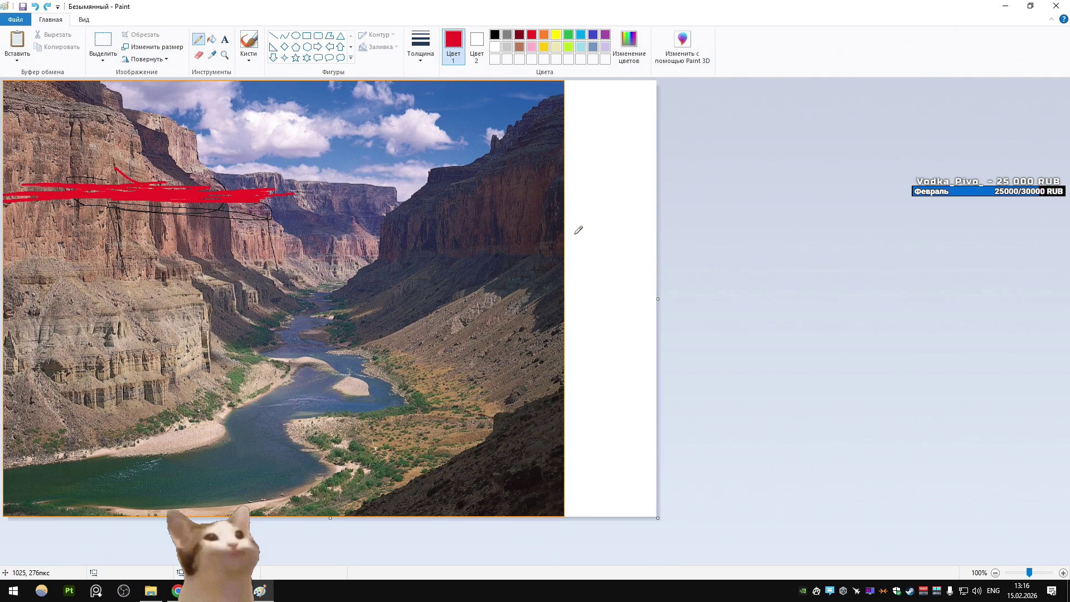
{"action": "key", "text": "alt+Tab"}
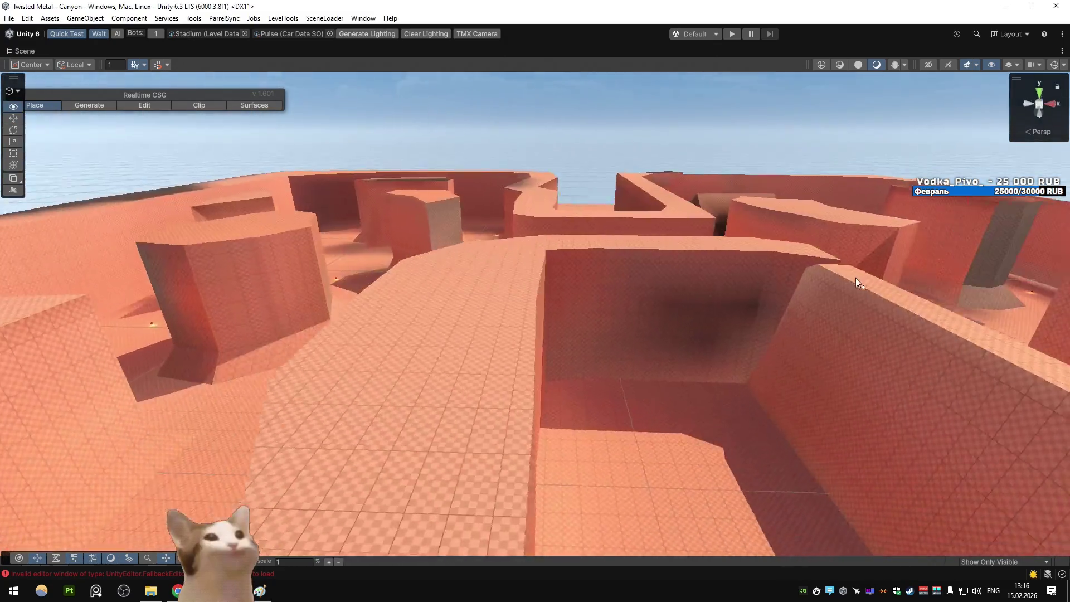
Pull back and tilt the Scene view down into the canyon gaps
{"action": "key", "text": "s"}
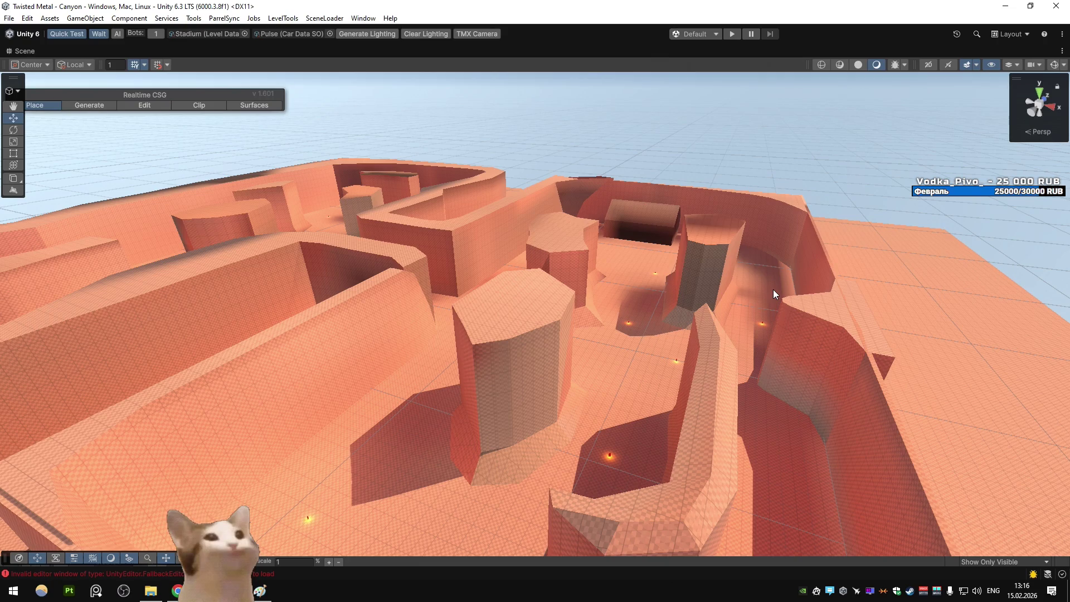
{"action": "mouse_move", "coordinate": [773, 289]}
{"action": "left_mouse_down"}
{"action": "mouse_move", "coordinate": [700, 265]}
{"action": "mouse_move", "coordinate": [706, 252]}
{"action": "mouse_move", "coordinate": [747, 282]}
{"action": "mouse_move", "coordinate": [906, 311]}
{"action": "mouse_move", "coordinate": [838, 285]}
{"action": "mouse_move", "coordinate": [764, 303]}
{"action": "left_mouse_up"}
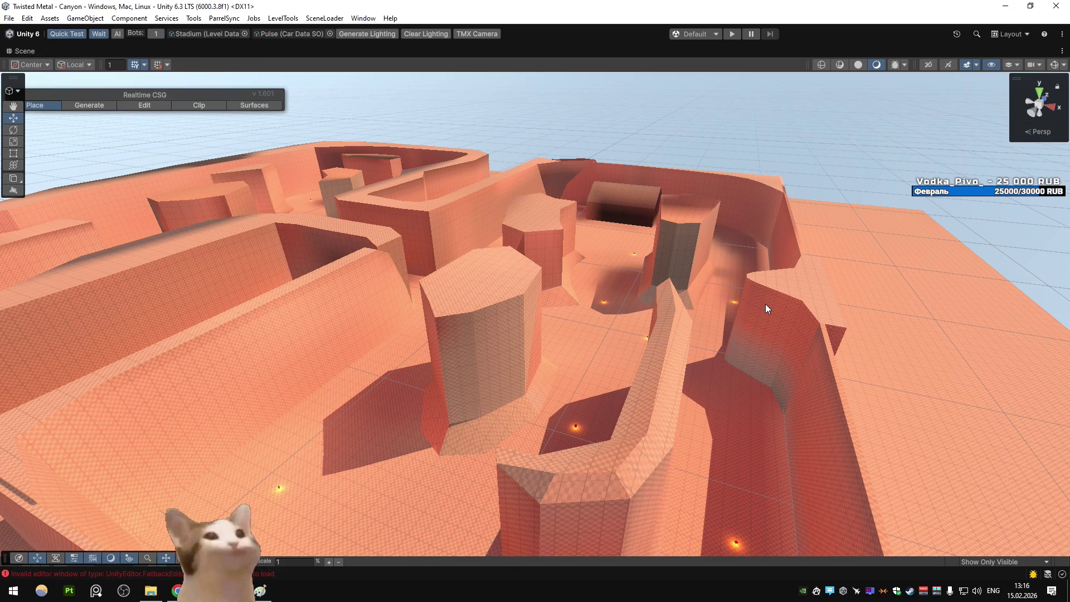
{"action": "mouse_move", "coordinate": [765, 303]}
{"action": "left_mouse_down"}
{"action": "mouse_move", "coordinate": [961, 313]}
{"action": "mouse_move", "coordinate": [699, 310]}
{"action": "mouse_move", "coordinate": [729, 275]}
{"action": "mouse_move", "coordinate": [746, 300]}
{"action": "mouse_move", "coordinate": [987, 303]}
{"action": "mouse_move", "coordinate": [1000, 252]}
{"action": "mouse_move", "coordinate": [992, 233]}
{"action": "mouse_move", "coordinate": [955, 231]}
{"action": "mouse_move", "coordinate": [840, 163]}
{"action": "left_mouse_up"}
Preview the canyon as baked lightmaps, restore scene lighting, then switch to the YouGile board
{"action": "left_click", "coordinate": [899, 65]}
{"action": "left_click", "coordinate": [925, 195]}
{"action": "mouse_move", "coordinate": [848, 199]}
{"action": "left_mouse_down"}
{"action": "mouse_move", "coordinate": [752, 250]}
{"action": "mouse_move", "coordinate": [645, 196]}
{"action": "mouse_move", "coordinate": [523, 215]}
{"action": "mouse_move", "coordinate": [502, 236]}
{"action": "mouse_move", "coordinate": [652, 256]}
{"action": "mouse_move", "coordinate": [567, 260]}
{"action": "left_mouse_up"}
{"action": "left_click", "coordinate": [876, 66]}
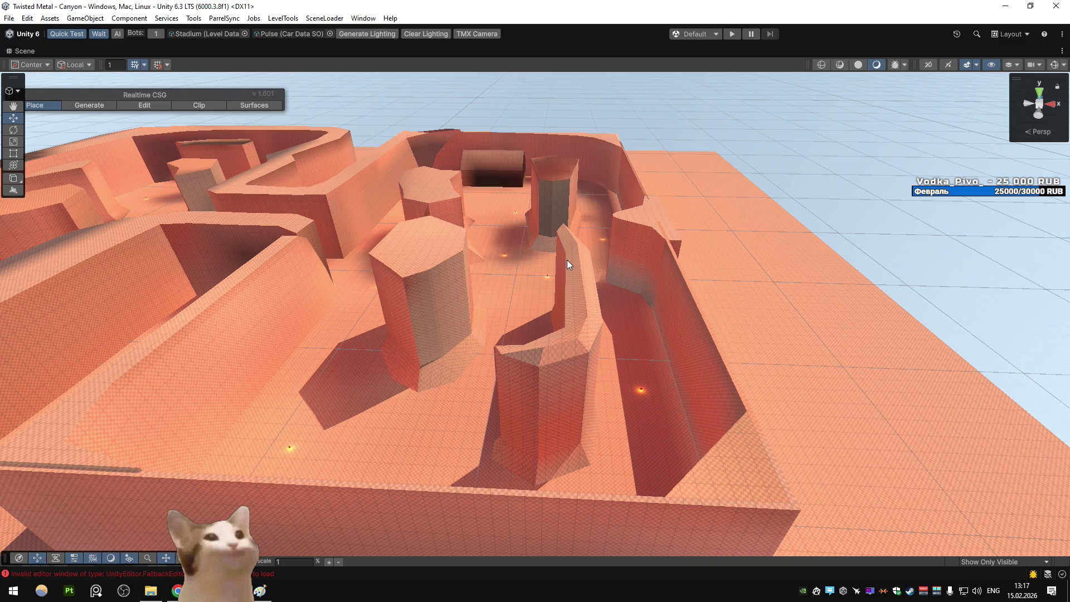
{"action": "left_click", "coordinate": [177, 590]}
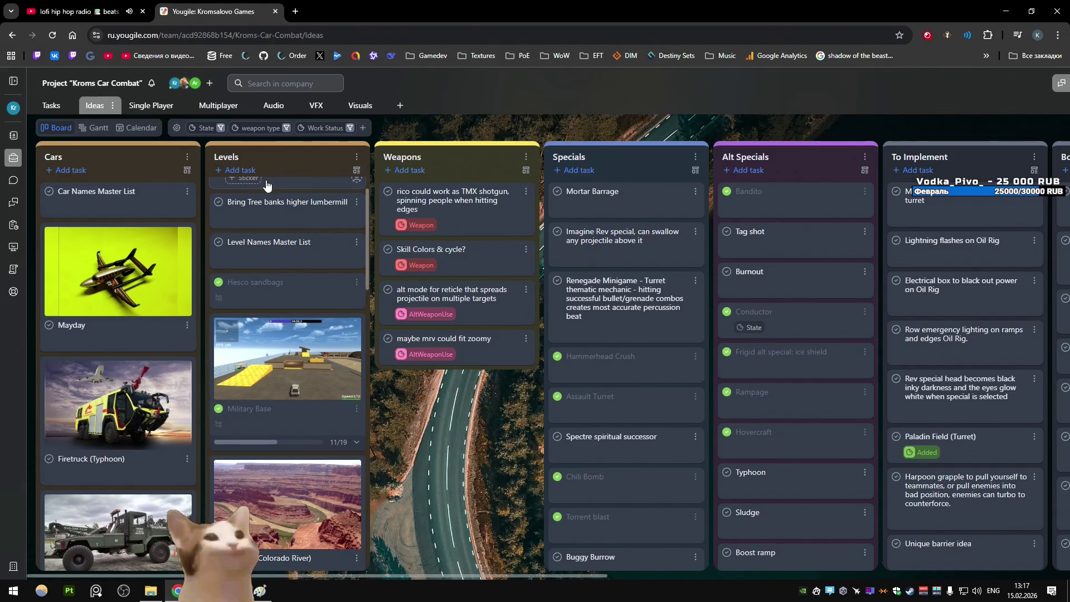
Search YouTube for 'twisted metal 5' and open Twisted Metal V 3.00 Showcase from the uploader's channel
{"action": "left_click", "coordinate": [295, 11]}
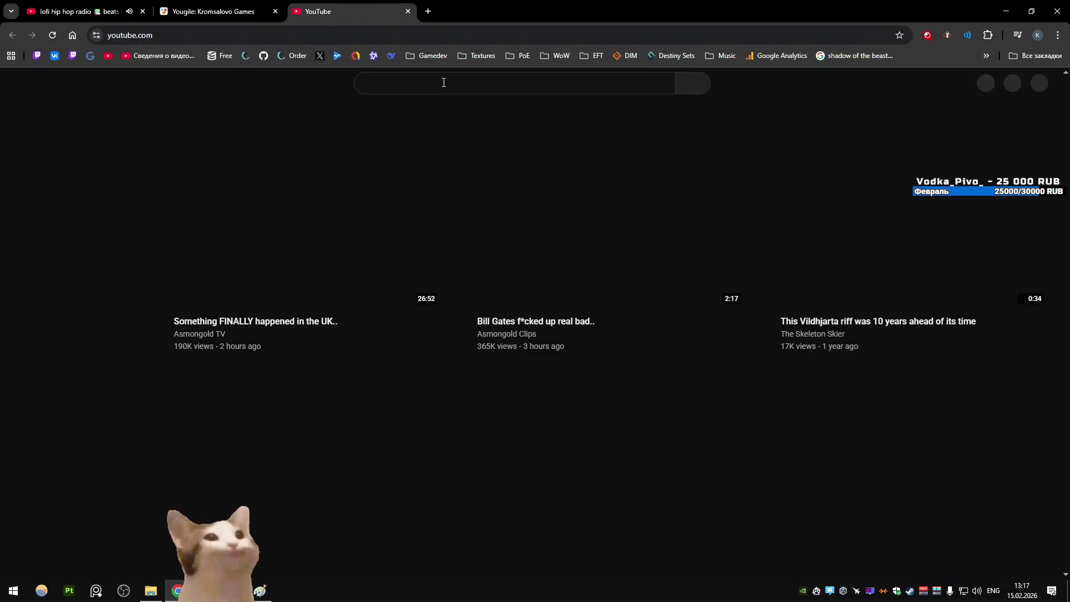
{"action": "left_click", "coordinate": [443, 83]}
{"action": "type", "text": "twisted met"}
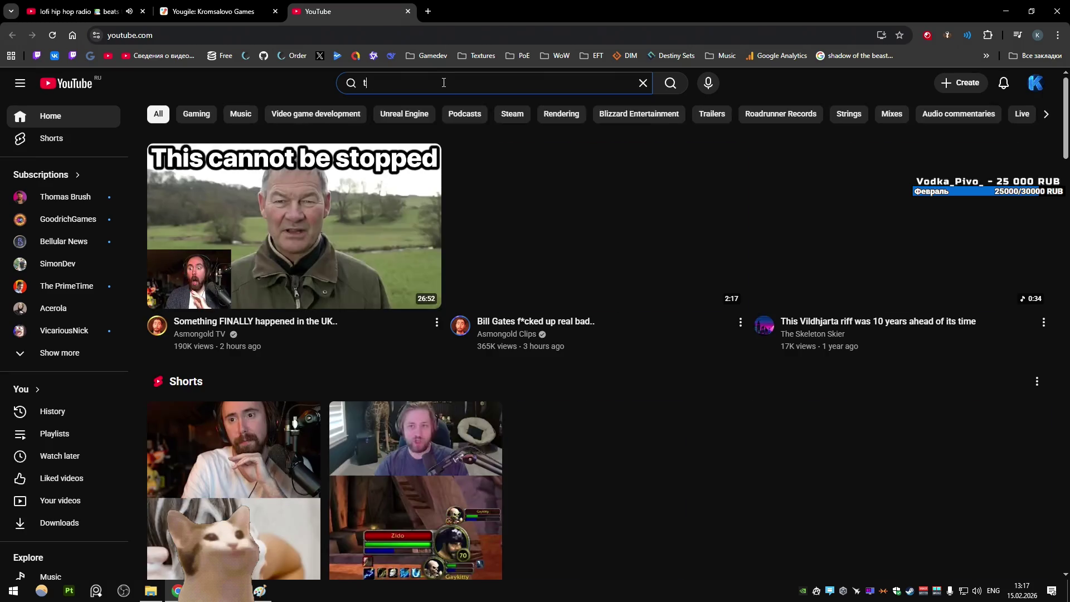
{"action": "type", "text": "al 5"}
{"action": "key", "text": "Return"}
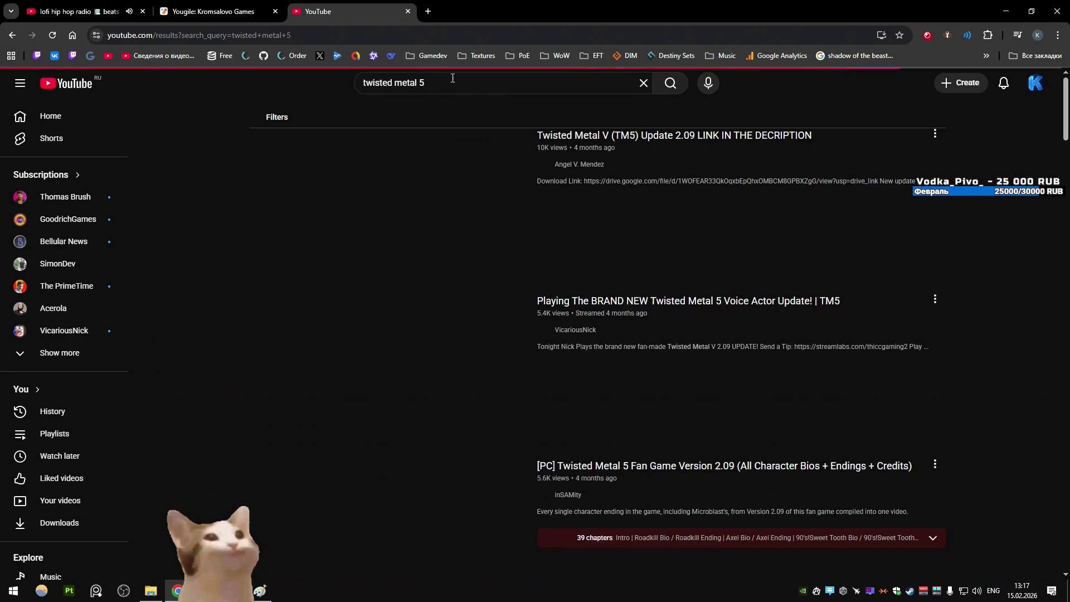
{"action": "left_click", "coordinate": [578, 167]}
{"action": "left_click", "coordinate": [288, 225]}
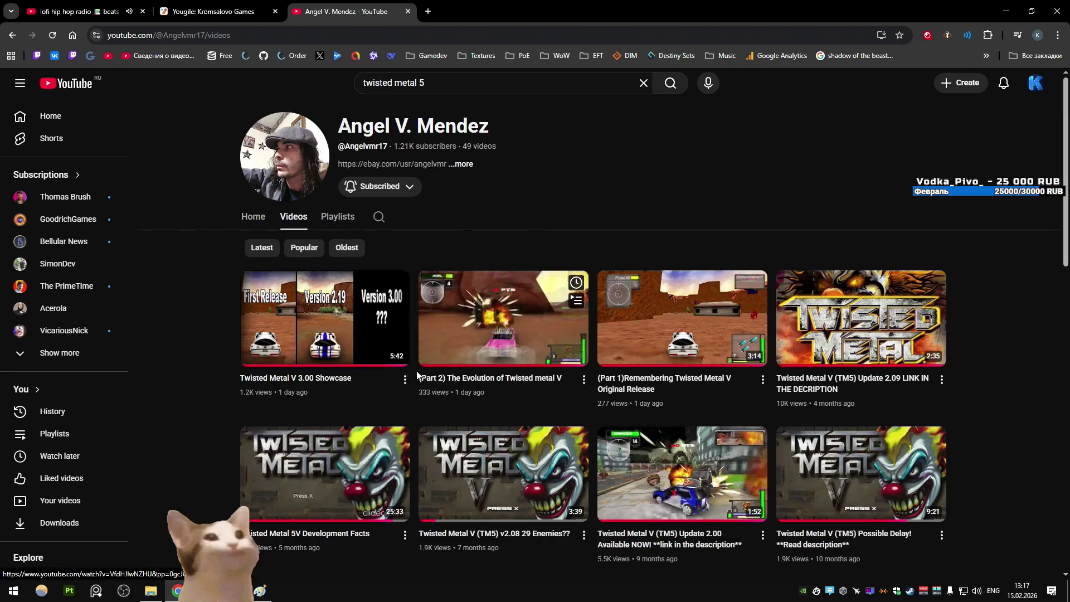
{"action": "left_click", "coordinate": [424, 374]}
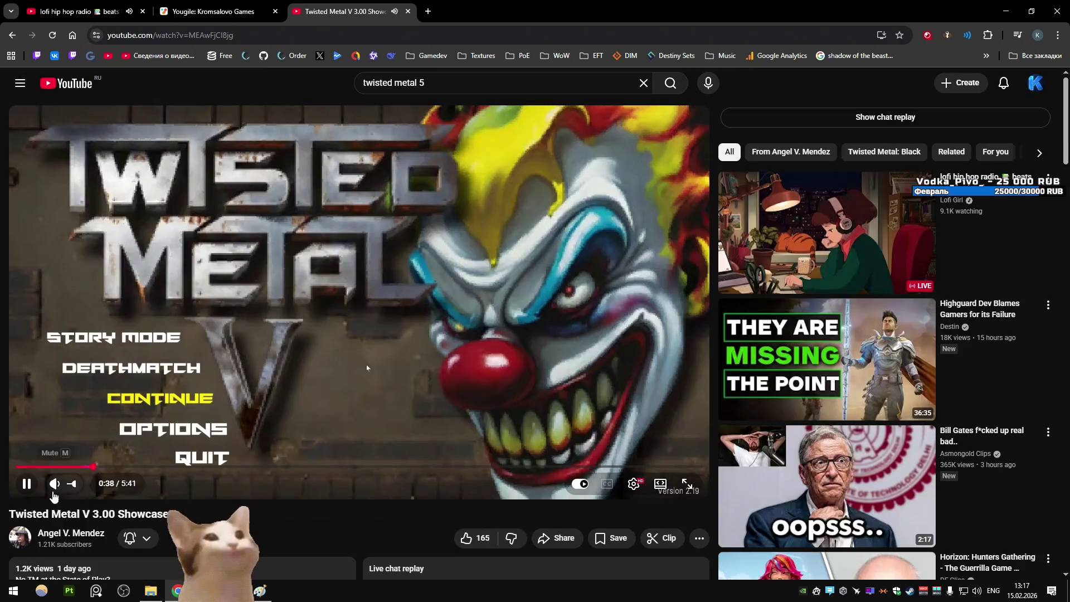
Mute the showcase, watch its desert arena gameplay, and pause at 2:41
{"action": "left_click_drag", "start_coordinate": [72, 485], "coordinate": [68, 485]}
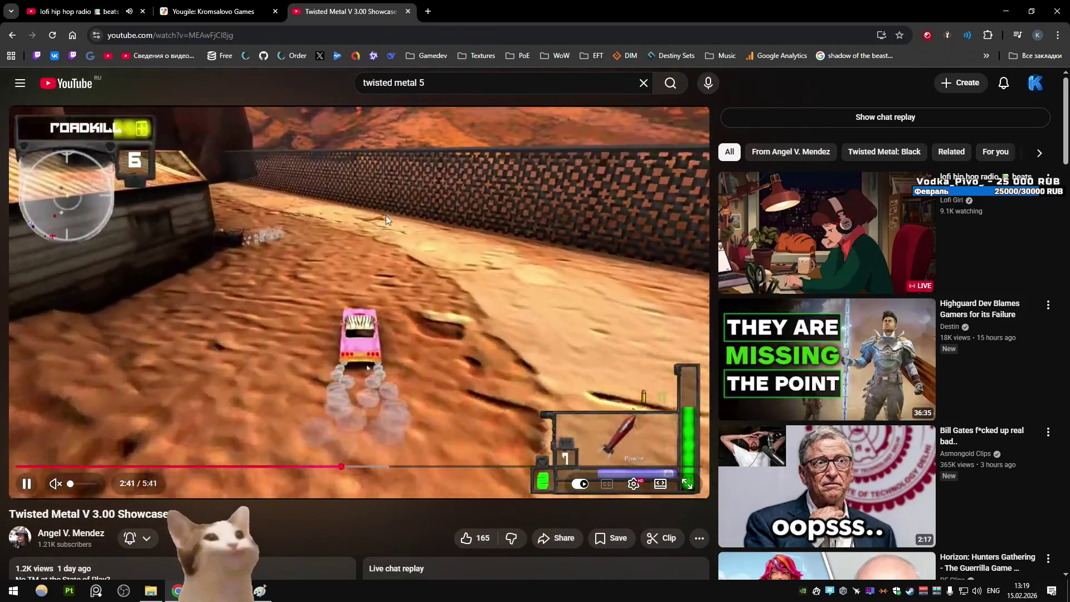
{"action": "key", "text": "space"}
Search Google Images for 'half-life canyon vista' in a new tab
{"action": "left_click", "coordinate": [429, 7]}
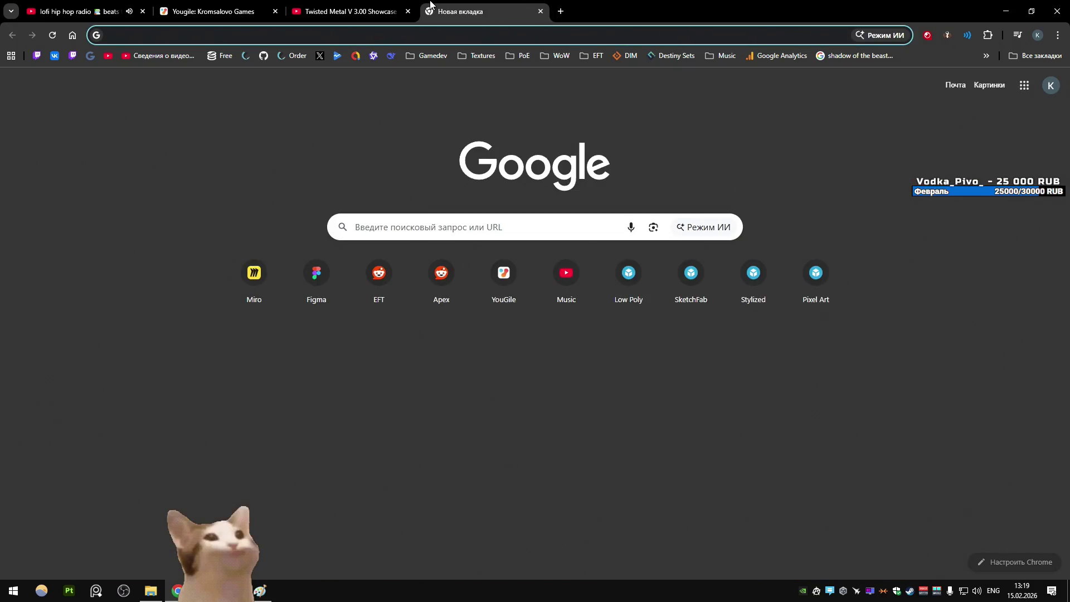
{"action": "type", "text": "half-life canyo"}
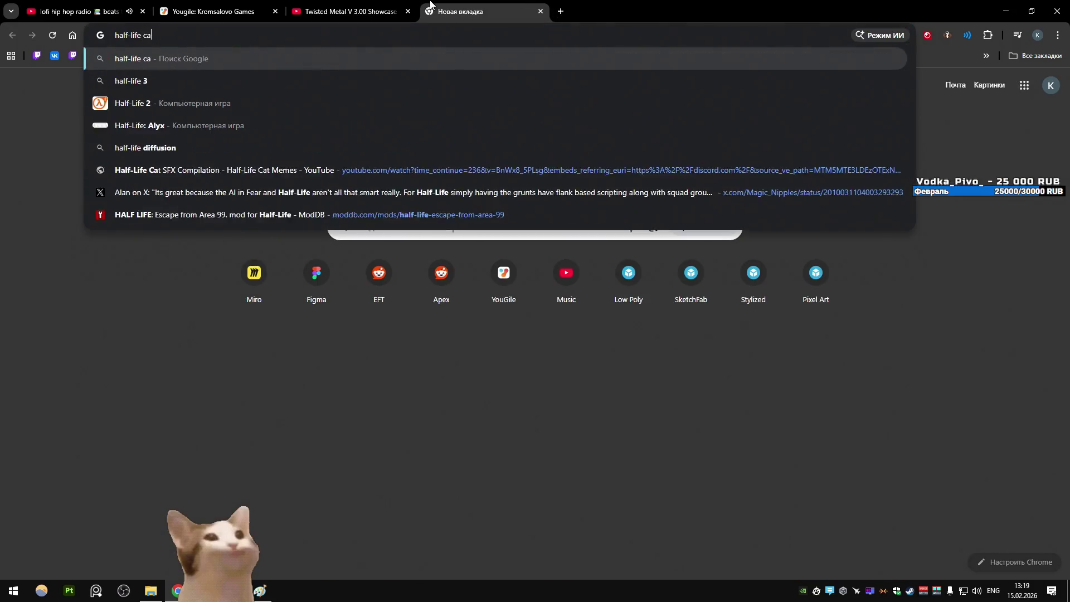
{"action": "type", "text": "n vista"}
{"action": "key", "text": "Return"}
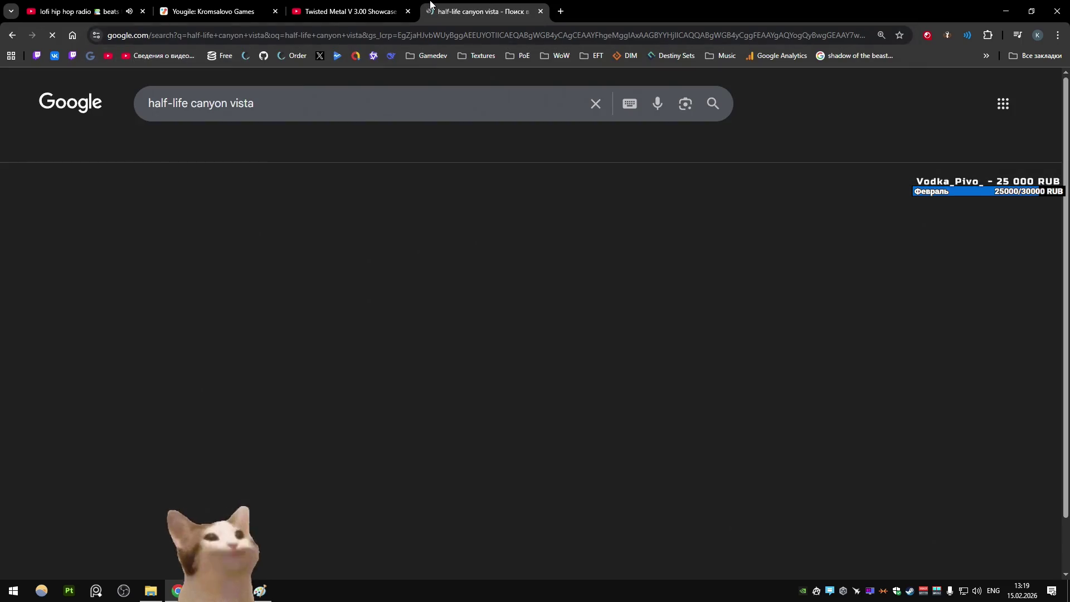
{"action": "left_click", "coordinate": [317, 146]}
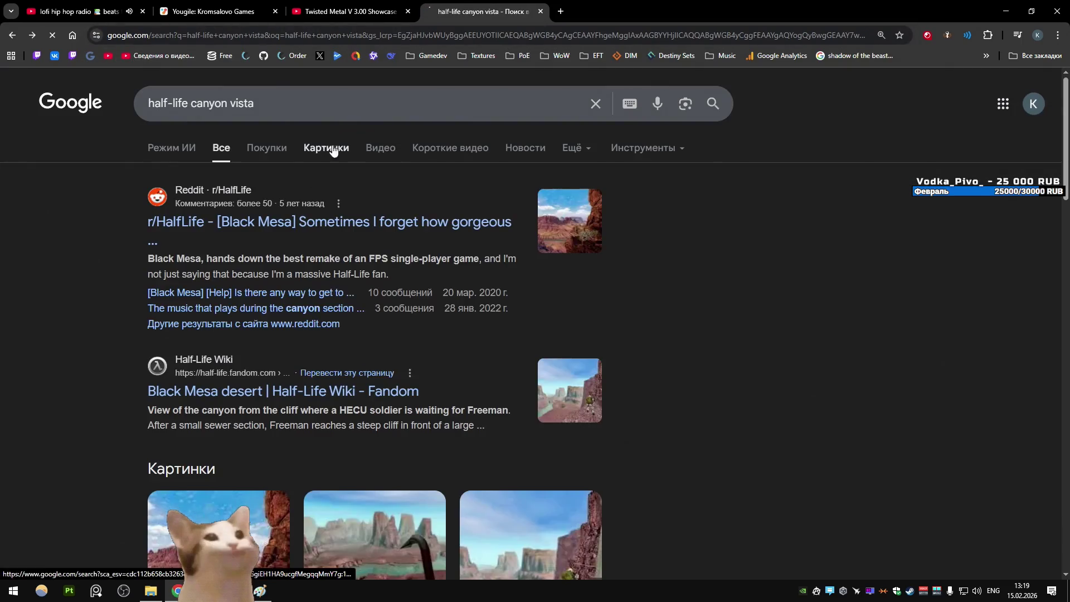
{"action": "left_click", "coordinate": [328, 147]}
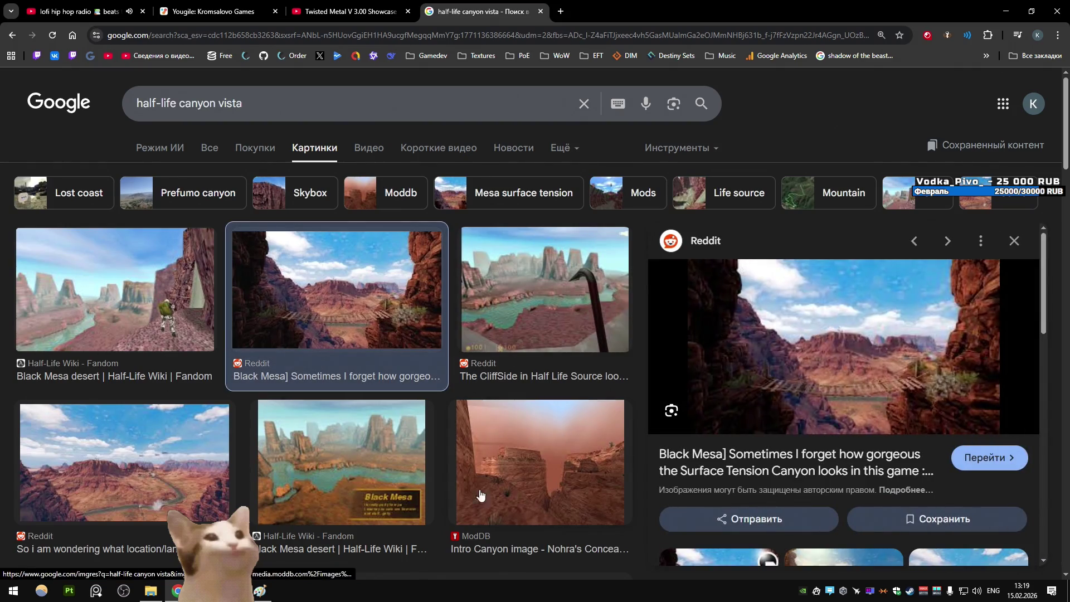
Open the Reddit canyon landscape image on its own in a new tab
{"action": "left_click", "coordinate": [123, 457]}
{"action": "right_click", "coordinate": [817, 329]}
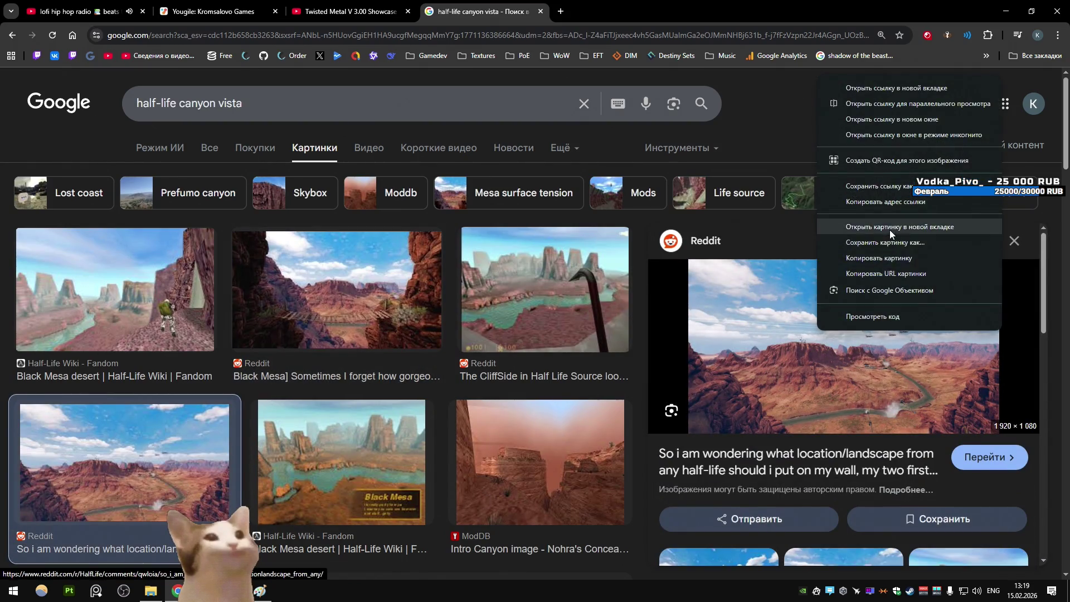
{"action": "left_click", "coordinate": [890, 227]}
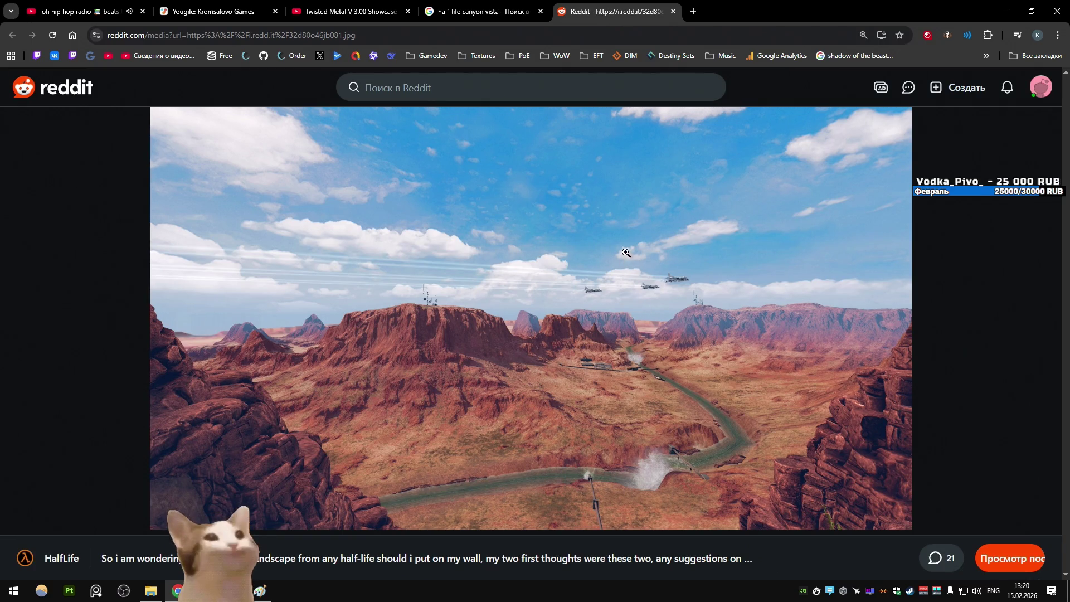
Resume playback of the Twisted Metal V showcase video in its tab
{"action": "left_click", "coordinate": [492, 4]}
{"action": "left_click", "coordinate": [351, 5]}
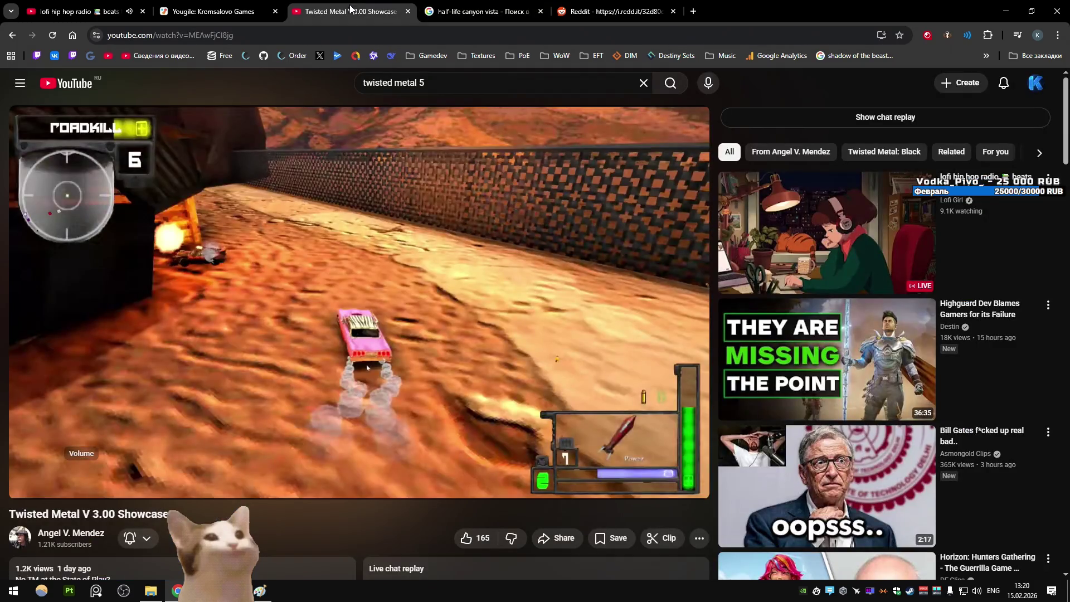
{"action": "left_click", "coordinate": [383, 271]}
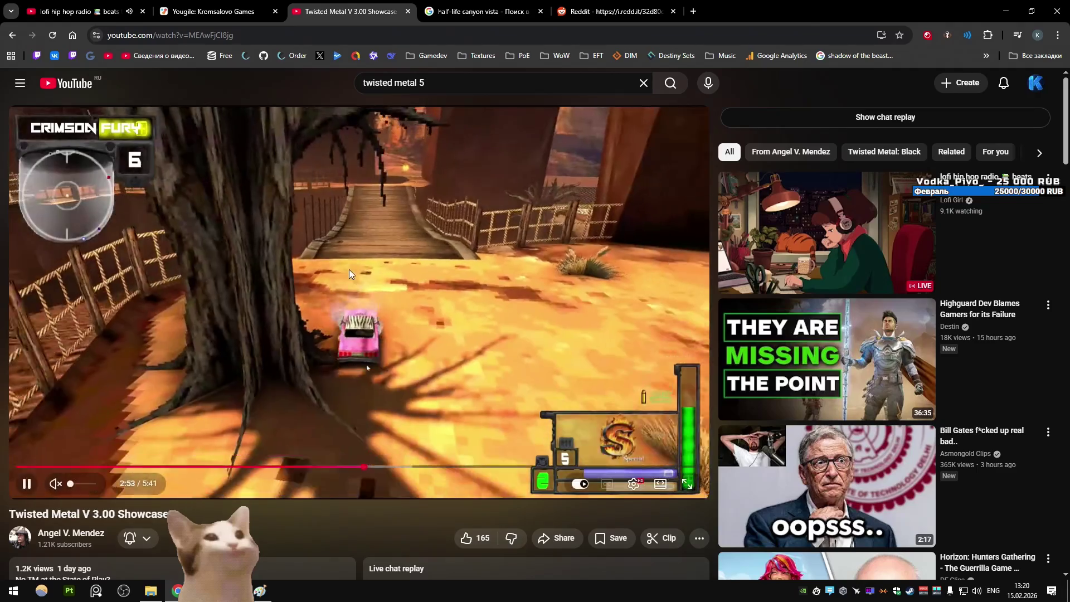
Return to the Reddit canyon image and the canyon image results
{"action": "left_click", "coordinate": [608, 11]}
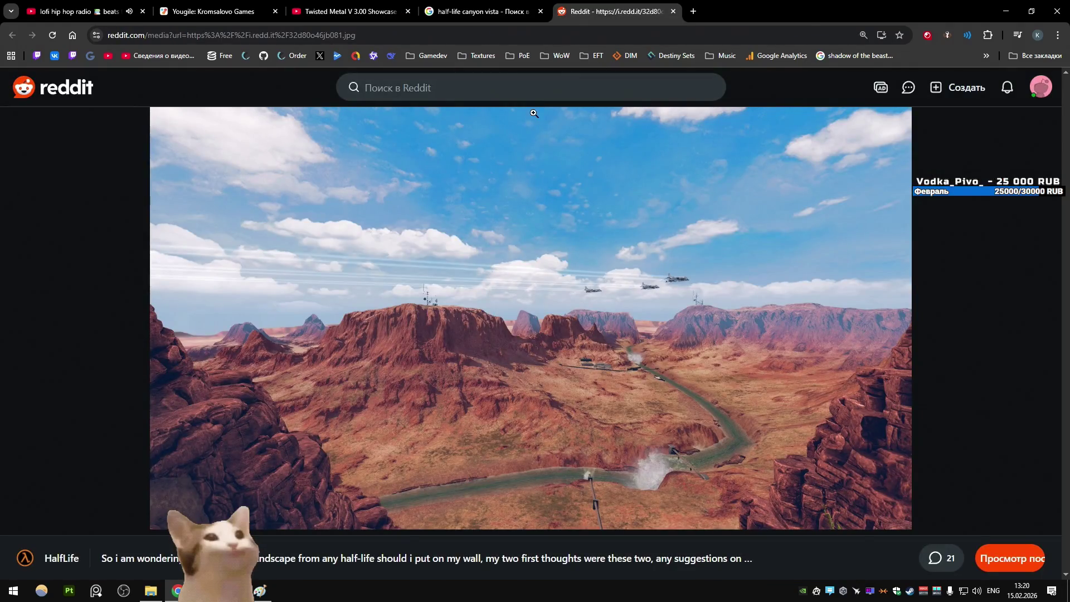
{"action": "key", "text": "ctrl+shift+Tab"}
{"action": "scroll", "coordinate": [444, 250], "scroll_direction": "down", "scroll_amount": 5}
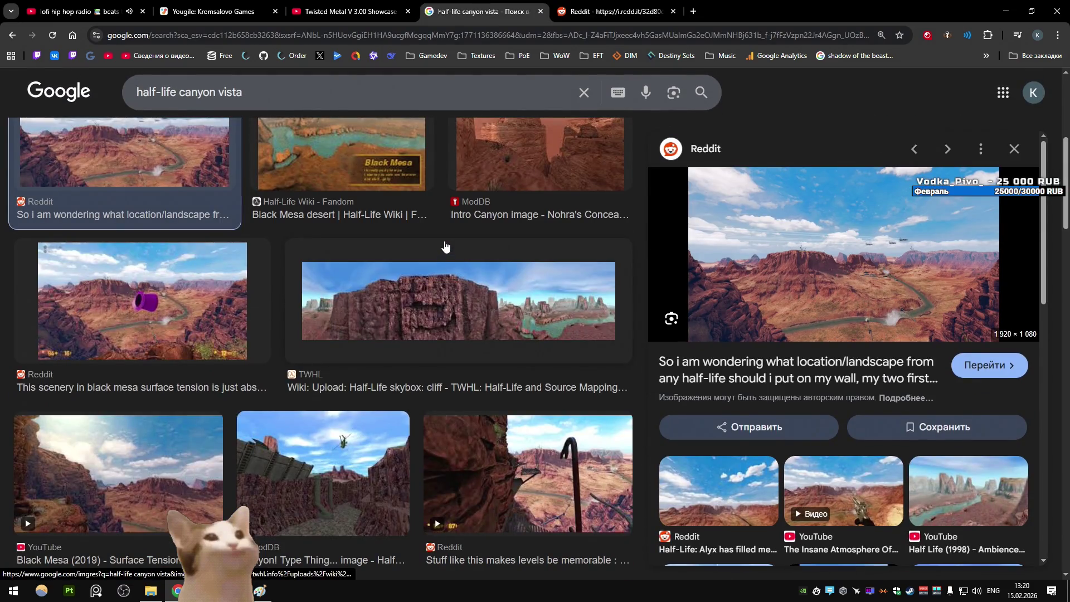
Scroll through the canyon image results, then close that search results tab
{"action": "scroll", "coordinate": [444, 246], "scroll_direction": "down", "scroll_amount": 7}
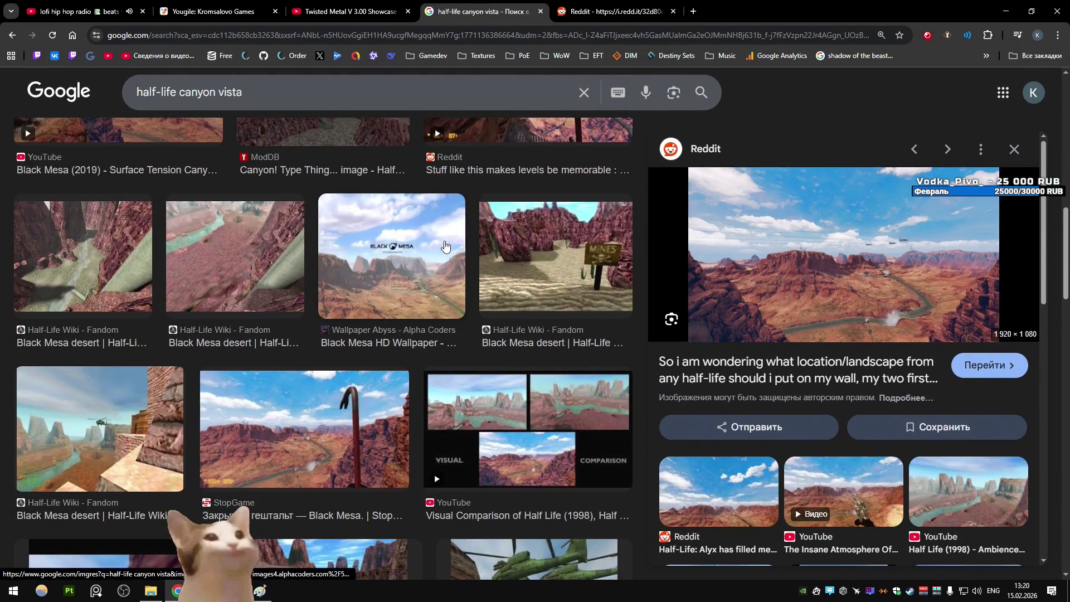
{"action": "scroll", "coordinate": [445, 246], "scroll_direction": "down", "scroll_amount": 6}
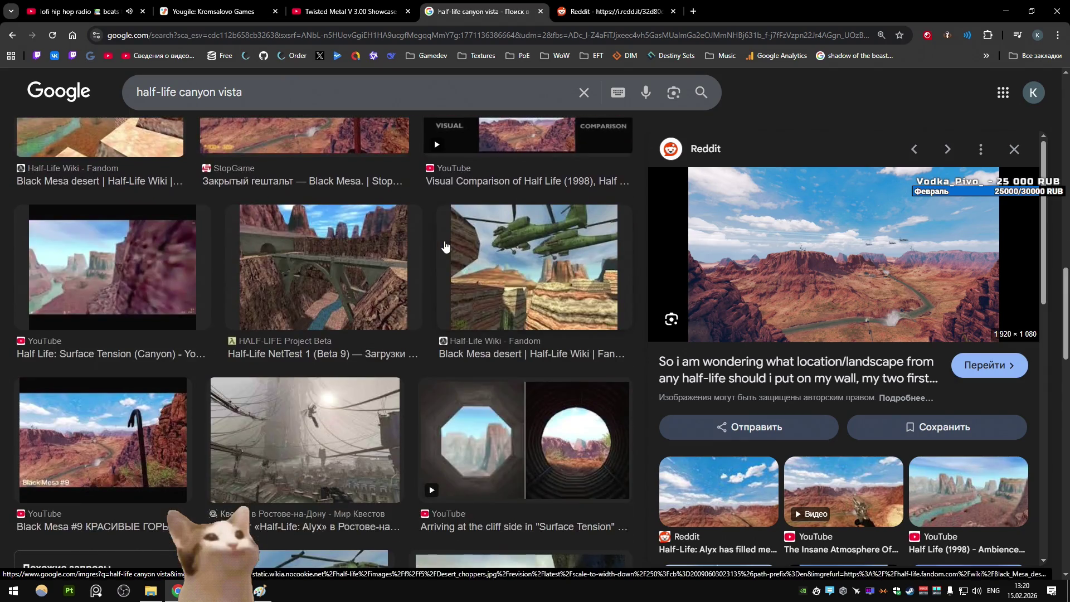
{"action": "scroll", "coordinate": [445, 245], "scroll_direction": "up", "scroll_amount": 5}
{"action": "scroll", "coordinate": [232, 227], "scroll_direction": "down", "scroll_amount": 10}
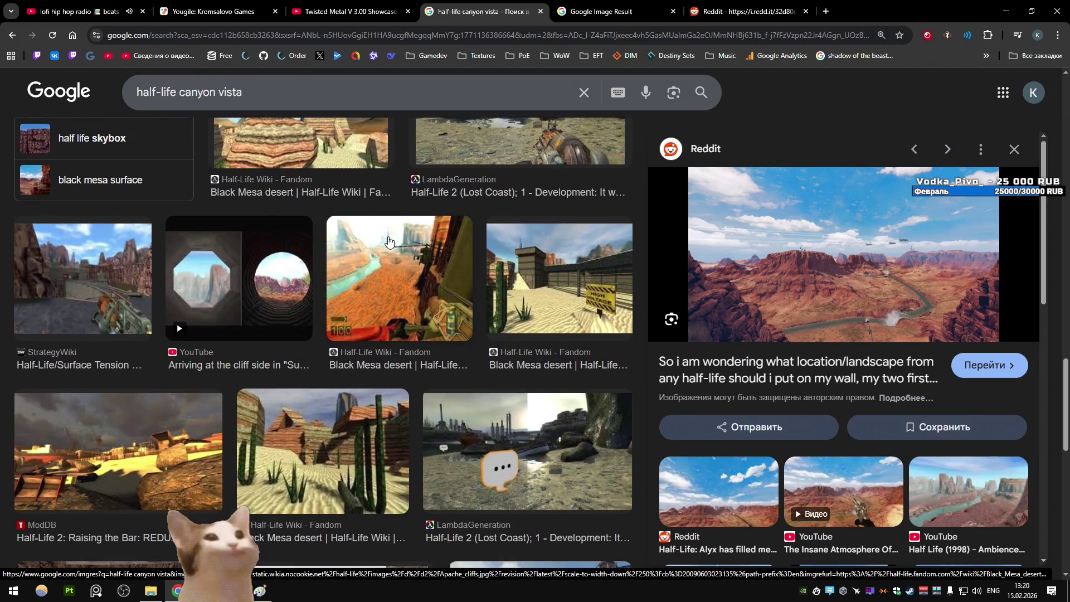
{"action": "scroll", "coordinate": [388, 241], "scroll_direction": "down", "scroll_amount": 4}
{"action": "scroll", "coordinate": [390, 238], "scroll_direction": "down", "scroll_amount": 6}
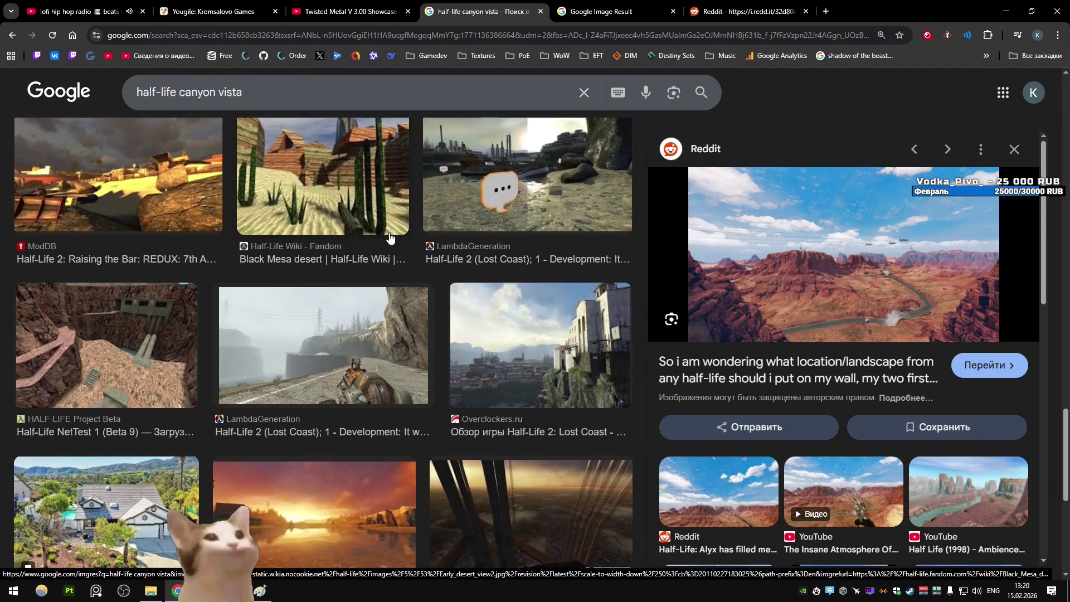
{"action": "scroll", "coordinate": [390, 237], "scroll_direction": "down", "scroll_amount": 2}
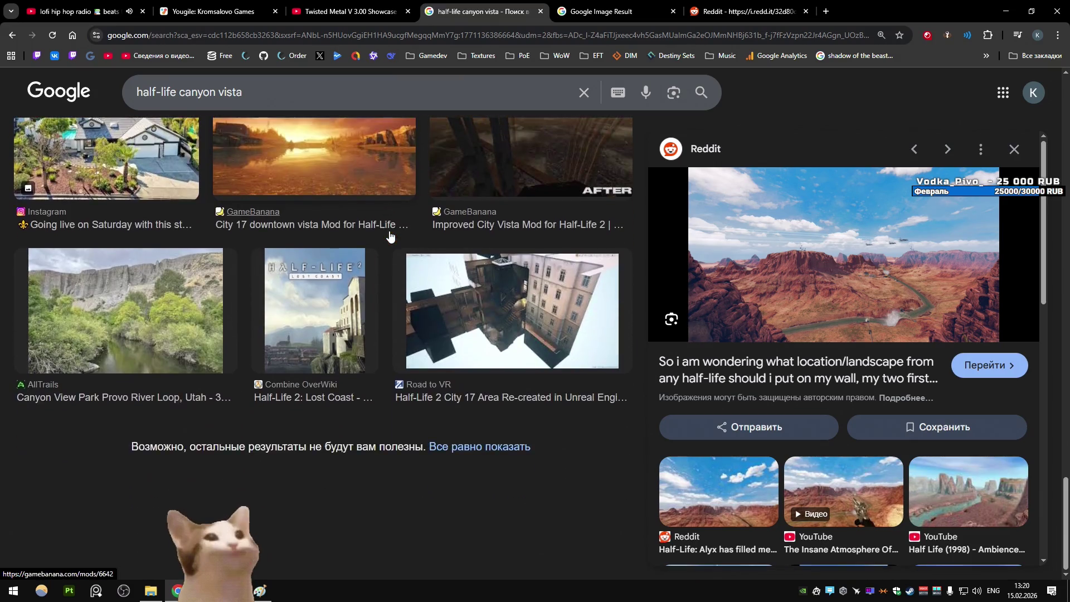
{"action": "scroll", "coordinate": [389, 237], "scroll_direction": "up", "scroll_amount": 4}
{"action": "key", "text": "ctrl+w"}
{"action": "scroll", "coordinate": [512, 176], "scroll_direction": "down", "scroll_amount": 4}
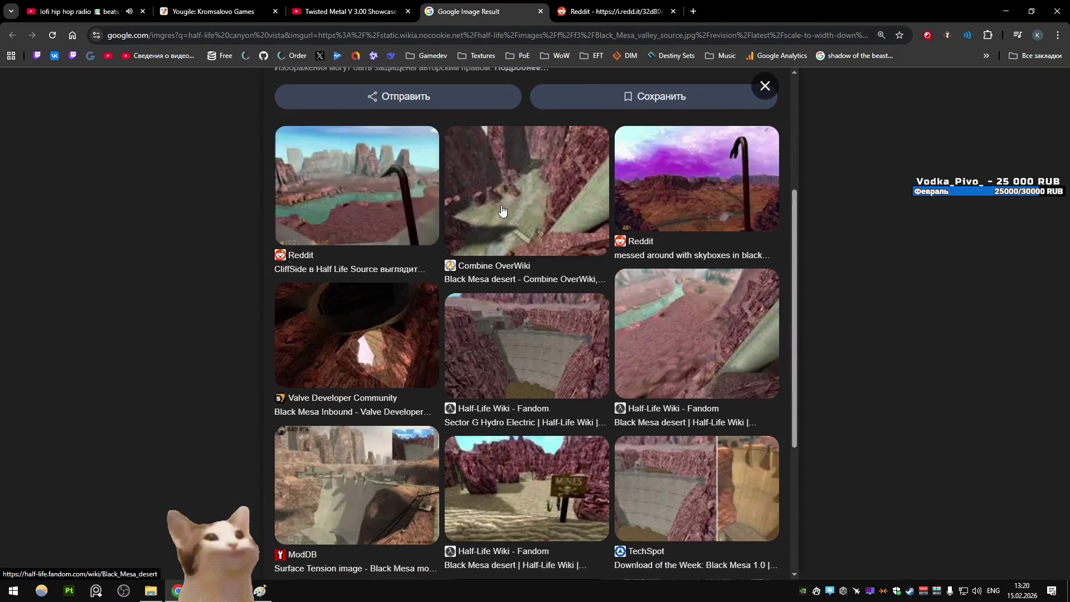
{"action": "scroll", "coordinate": [504, 204], "scroll_direction": "down", "scroll_amount": 1}
Preview the Sector G Hydro Electric and Overclock 3D Black Mesa dam images
{"action": "left_click", "coordinate": [611, 5]}
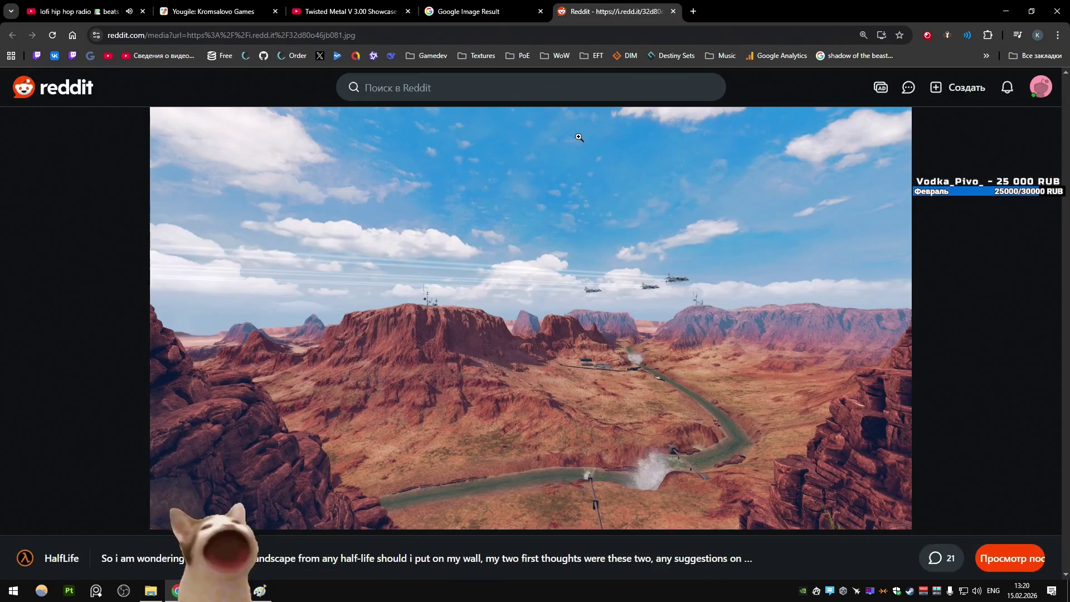
{"action": "left_click", "coordinate": [505, 11]}
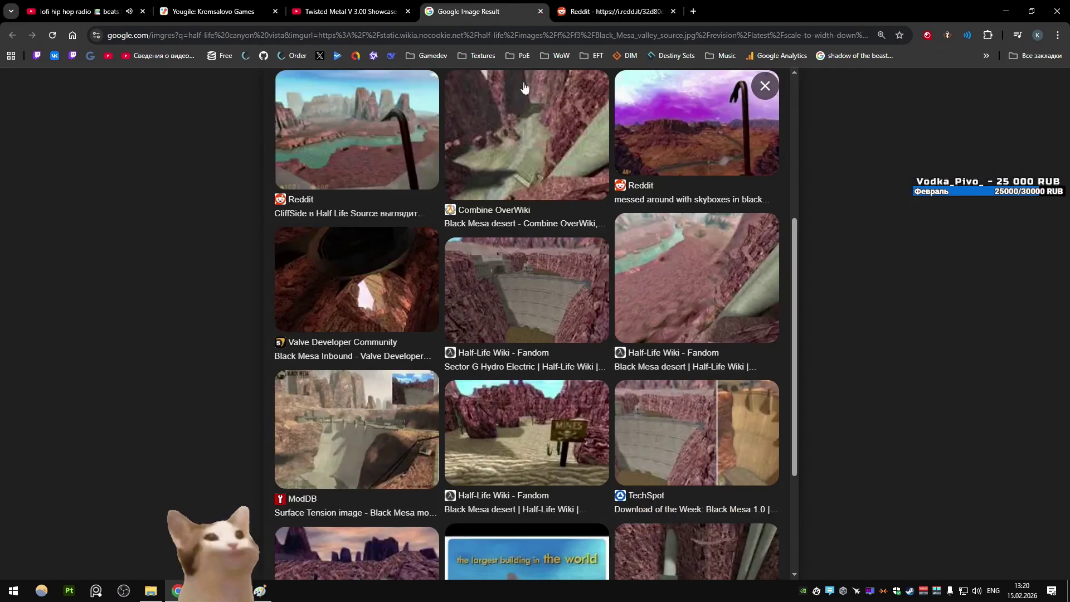
{"action": "scroll", "coordinate": [531, 212], "scroll_direction": "down", "scroll_amount": 3}
{"action": "scroll", "coordinate": [531, 212], "scroll_direction": "up", "scroll_amount": 5}
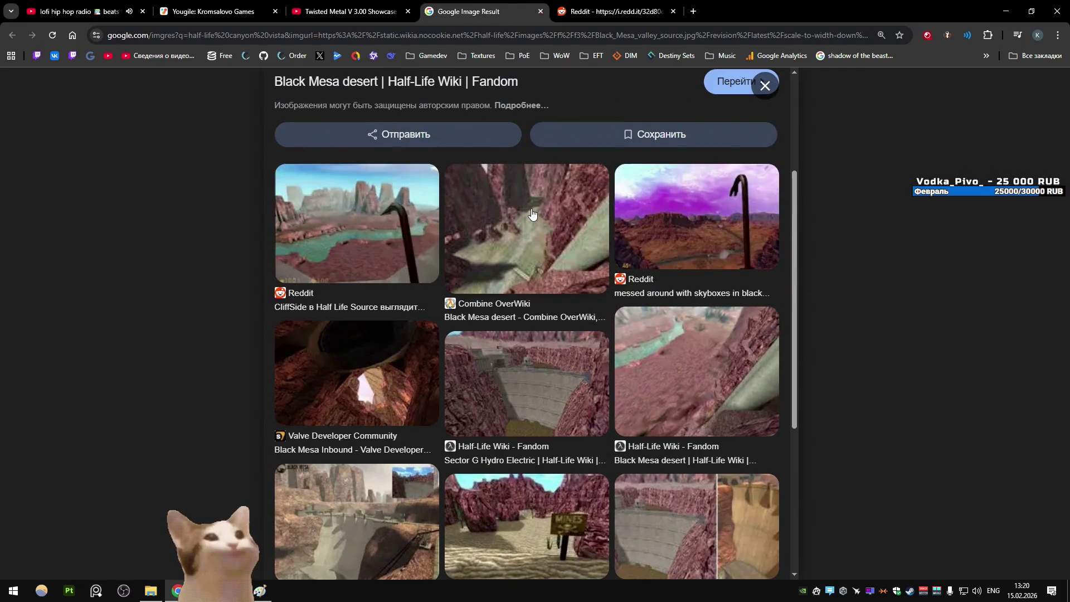
{"action": "scroll", "coordinate": [531, 213], "scroll_direction": "down", "scroll_amount": 3}
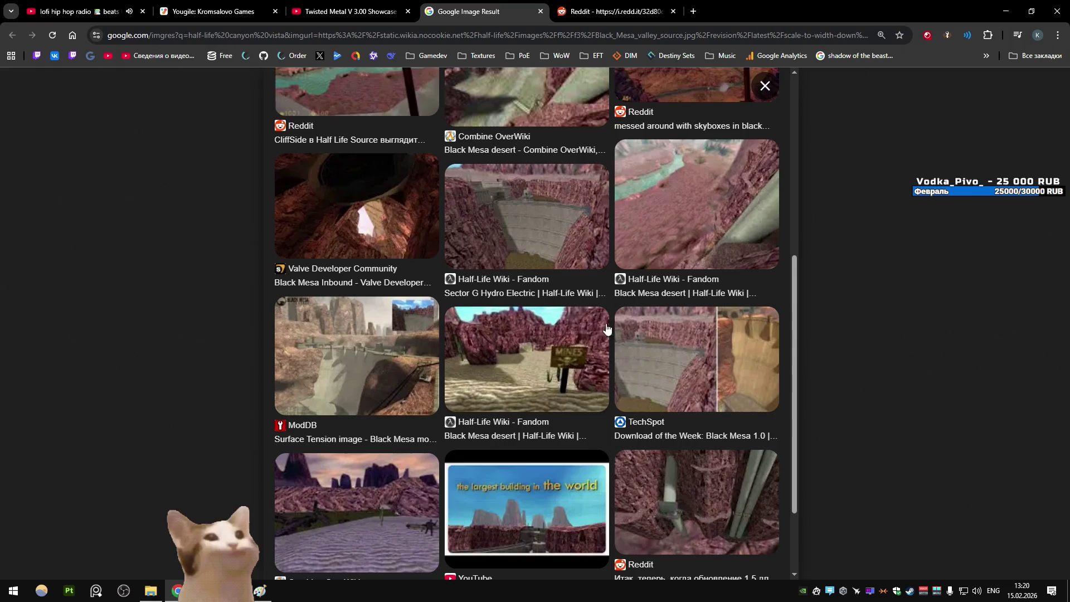
{"action": "left_click", "coordinate": [529, 205]}
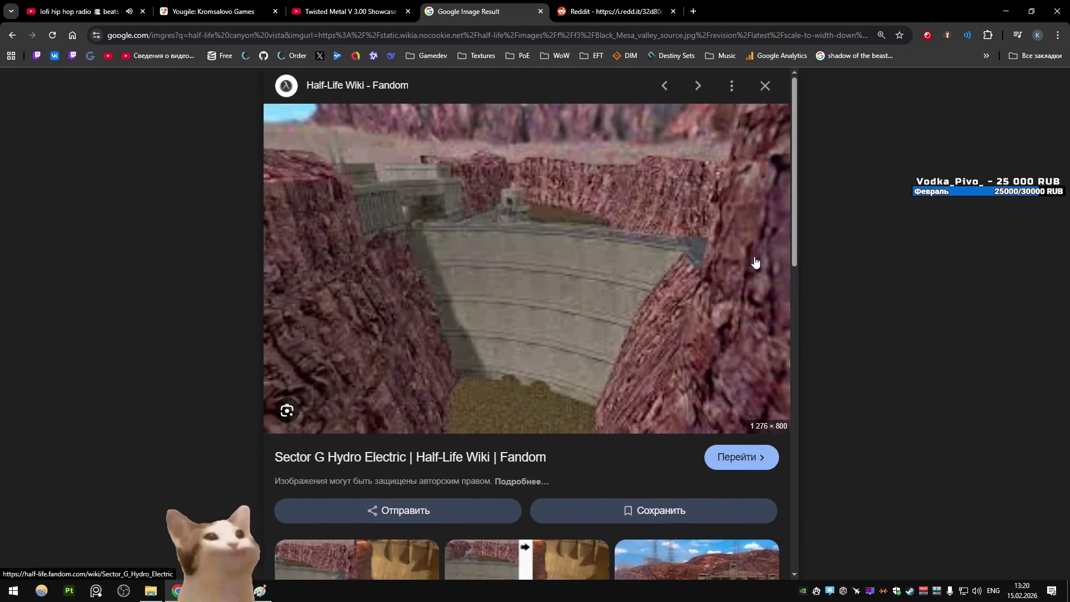
{"action": "scroll", "coordinate": [689, 244], "scroll_direction": "down", "scroll_amount": 5}
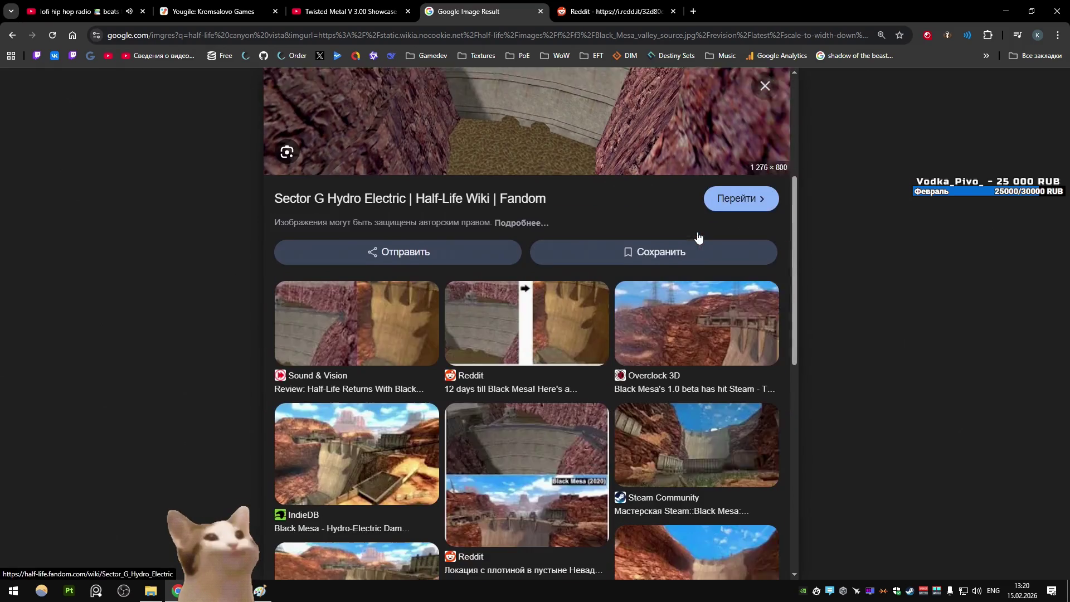
{"action": "left_click", "coordinate": [690, 275]}
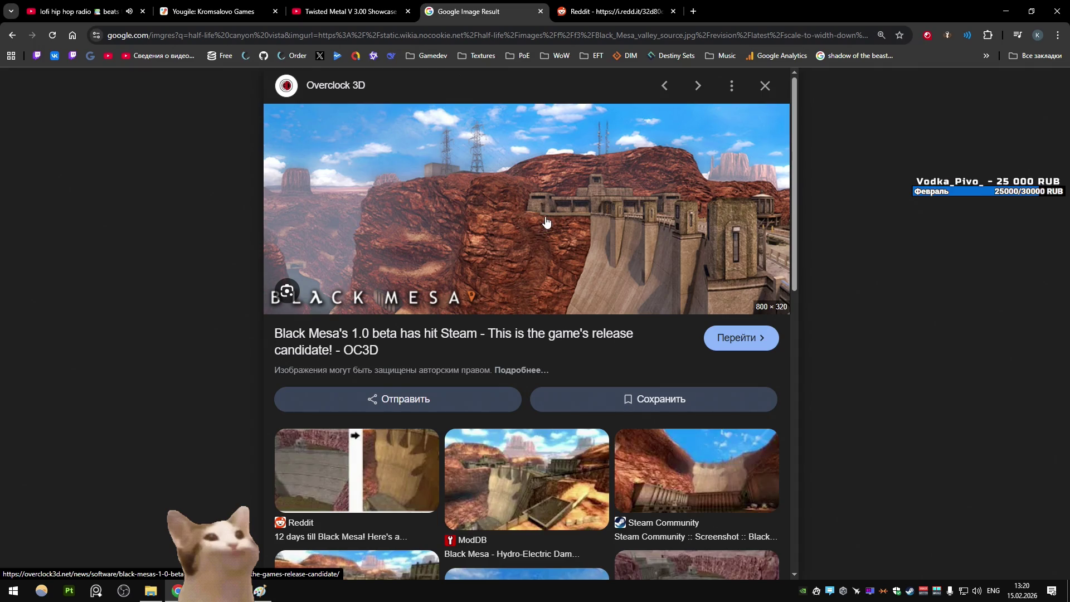
Open the full image results for 'half-life canyon vista'
{"action": "scroll", "coordinate": [545, 222], "scroll_direction": "down", "scroll_amount": 8}
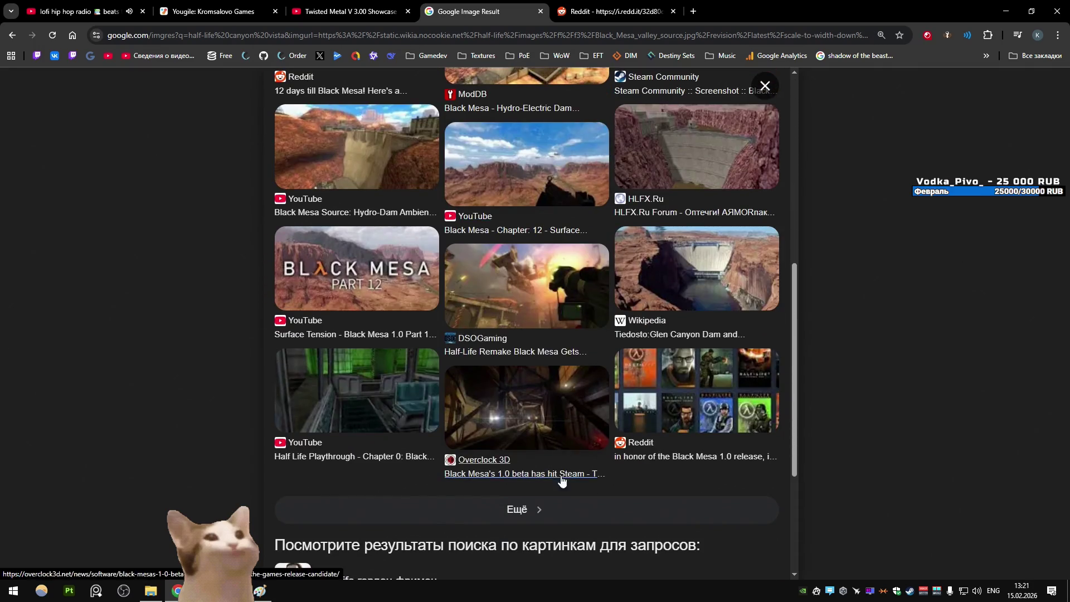
{"action": "left_click", "coordinate": [517, 509]}
{"action": "scroll", "coordinate": [599, 256], "scroll_direction": "down", "scroll_amount": 5}
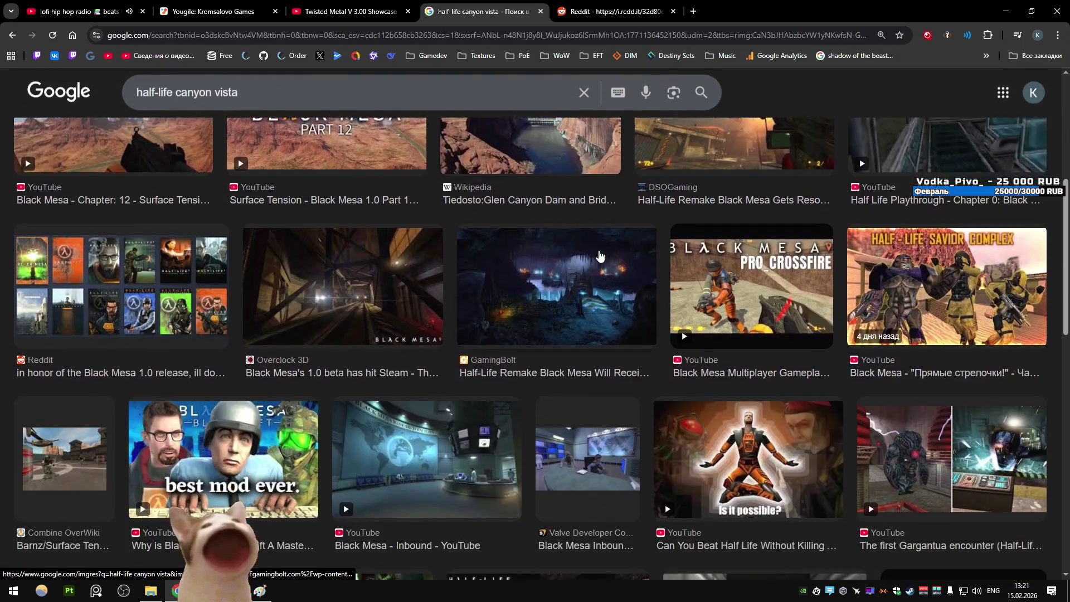
Search 'half-life location' and expand its AI overview under All results
{"action": "scroll", "coordinate": [600, 255], "scroll_direction": "down", "scroll_amount": 3}
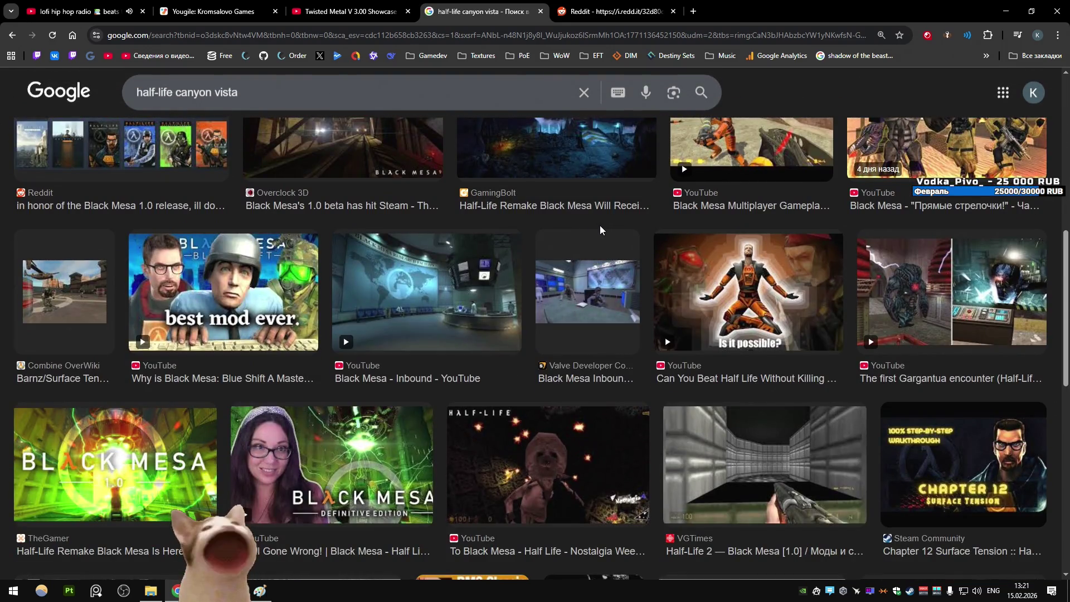
{"action": "scroll", "coordinate": [599, 225], "scroll_direction": "up", "scroll_amount": 10}
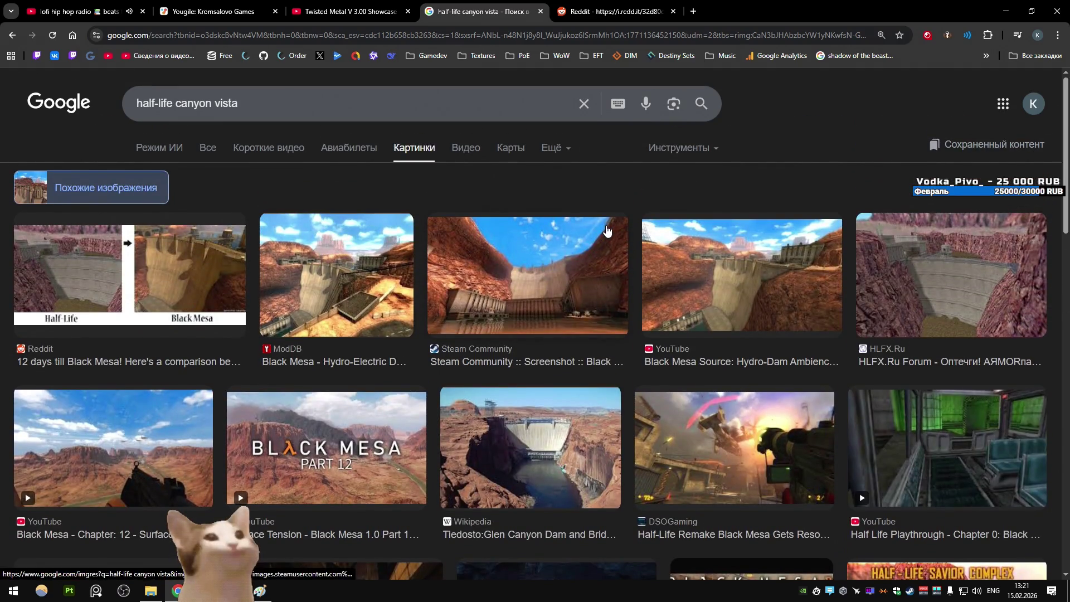
{"action": "scroll", "coordinate": [607, 230], "scroll_direction": "down", "scroll_amount": 3}
{"action": "scroll", "coordinate": [604, 223], "scroll_direction": "up", "scroll_amount": 3}
{"action": "scroll", "coordinate": [602, 215], "scroll_direction": "down", "scroll_amount": 4}
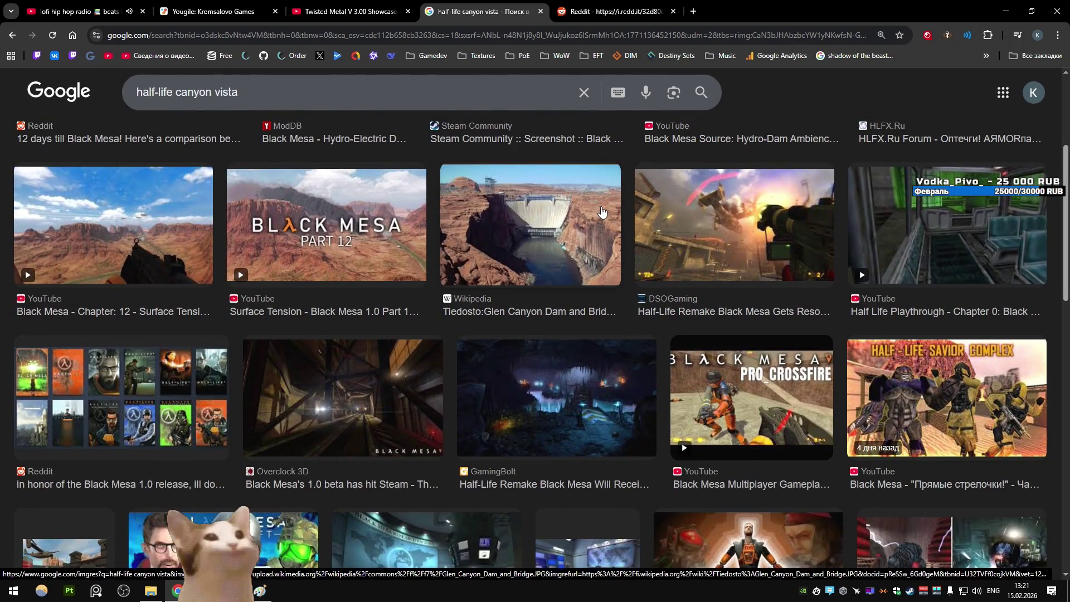
{"action": "scroll", "coordinate": [540, 143], "scroll_direction": "up", "scroll_amount": 4}
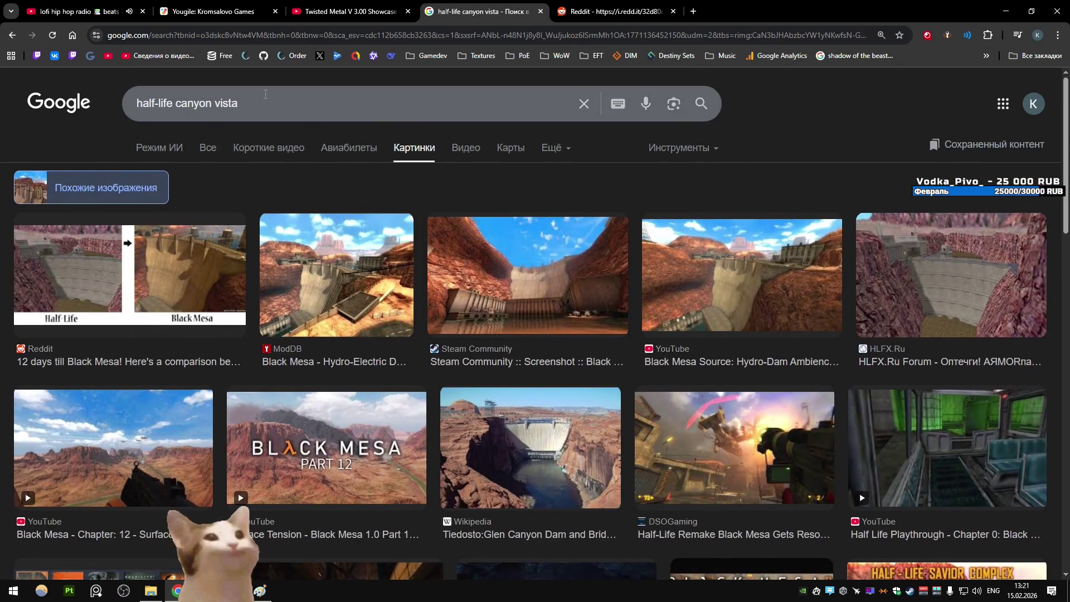
{"action": "type", "text": "location"}
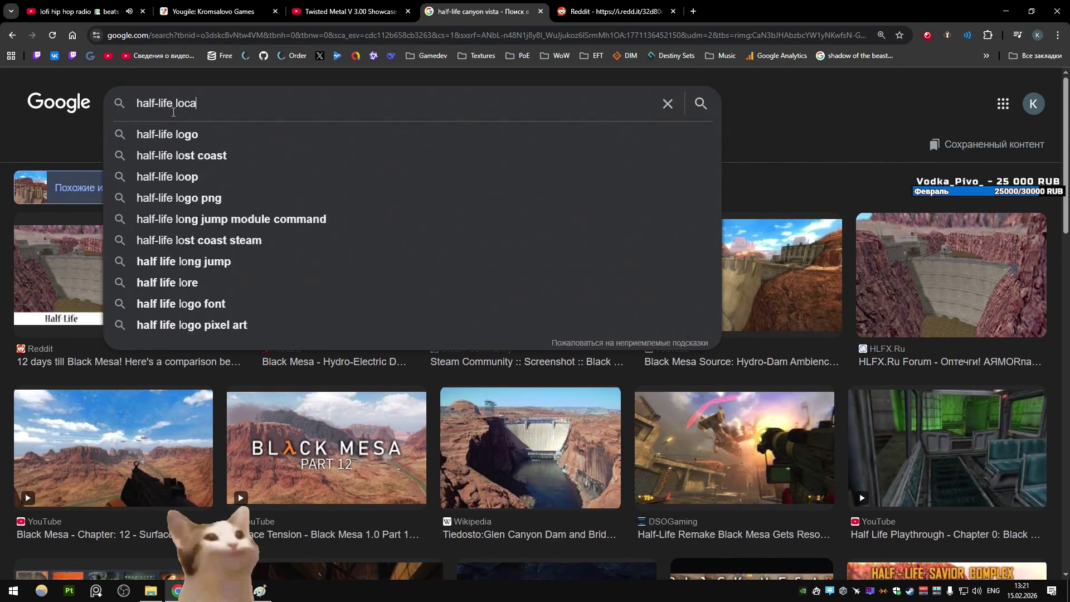
{"action": "key", "text": "Return"}
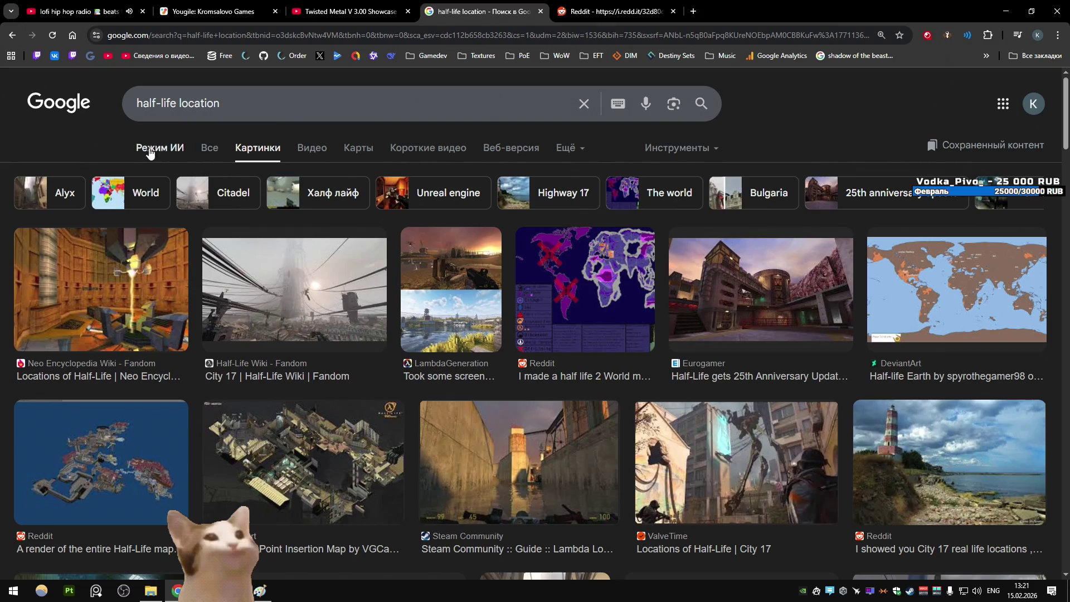
{"action": "left_click", "coordinate": [211, 147]}
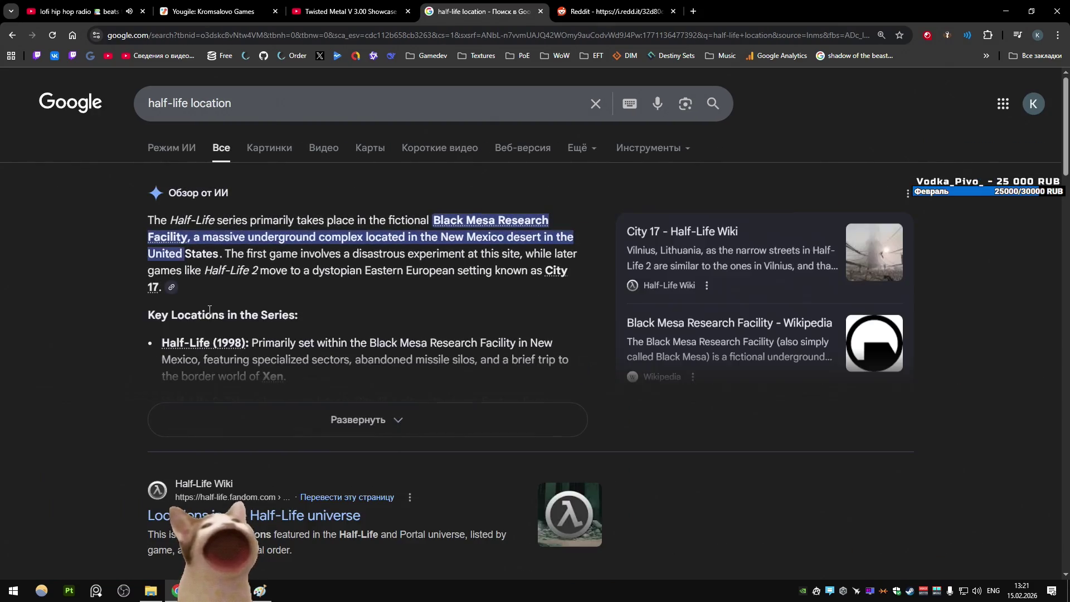
{"action": "left_click", "coordinate": [358, 427]}
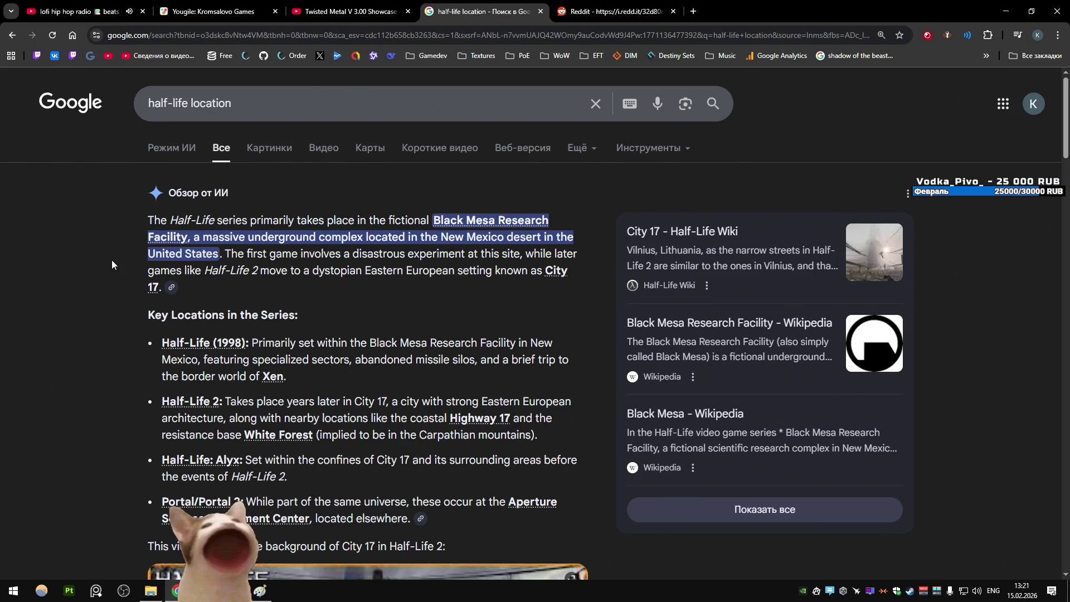
Go back to the 'half-life canyon vista' image results
{"action": "key", "text": "alt+Left"}
{"action": "scroll", "coordinate": [461, 287], "scroll_direction": "down", "scroll_amount": 10}
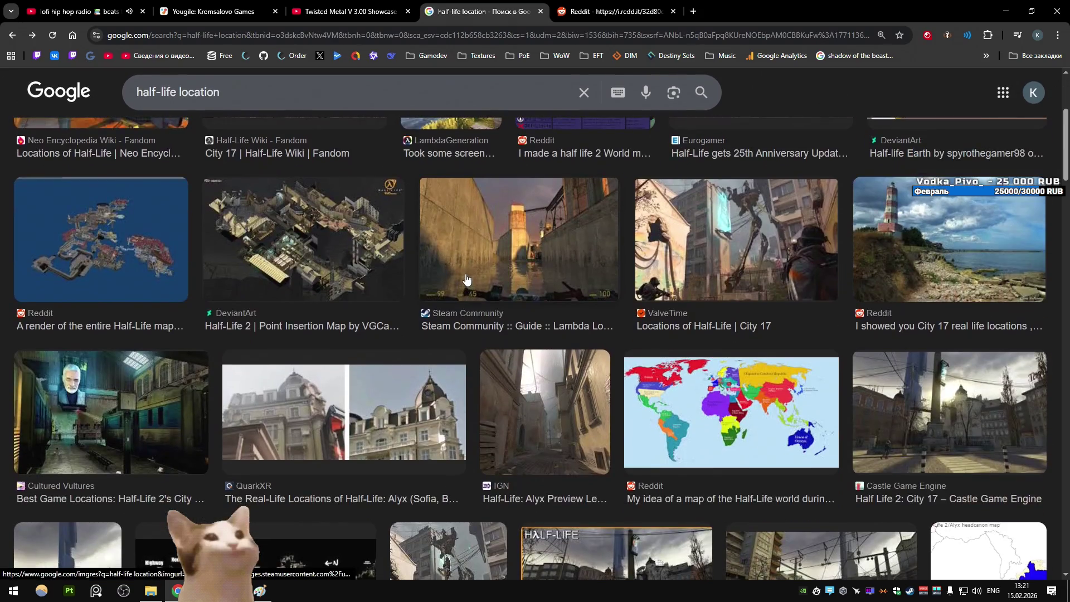
{"action": "key", "text": "alt+Left"}
{"action": "scroll", "coordinate": [466, 240], "scroll_direction": "down", "scroll_amount": 14}
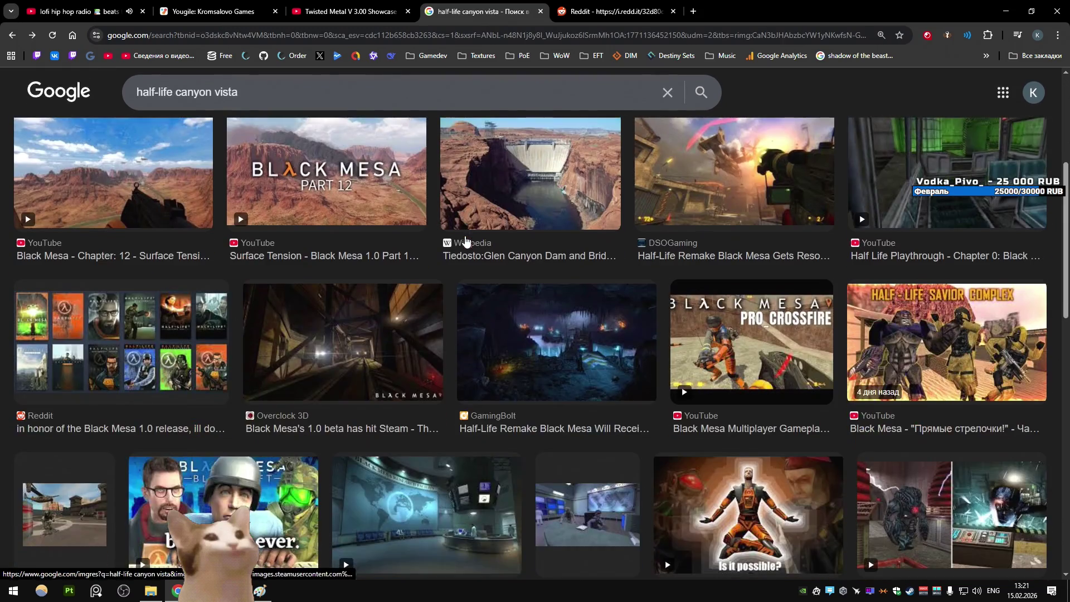
{"action": "scroll", "coordinate": [466, 241], "scroll_direction": "down", "scroll_amount": 5}
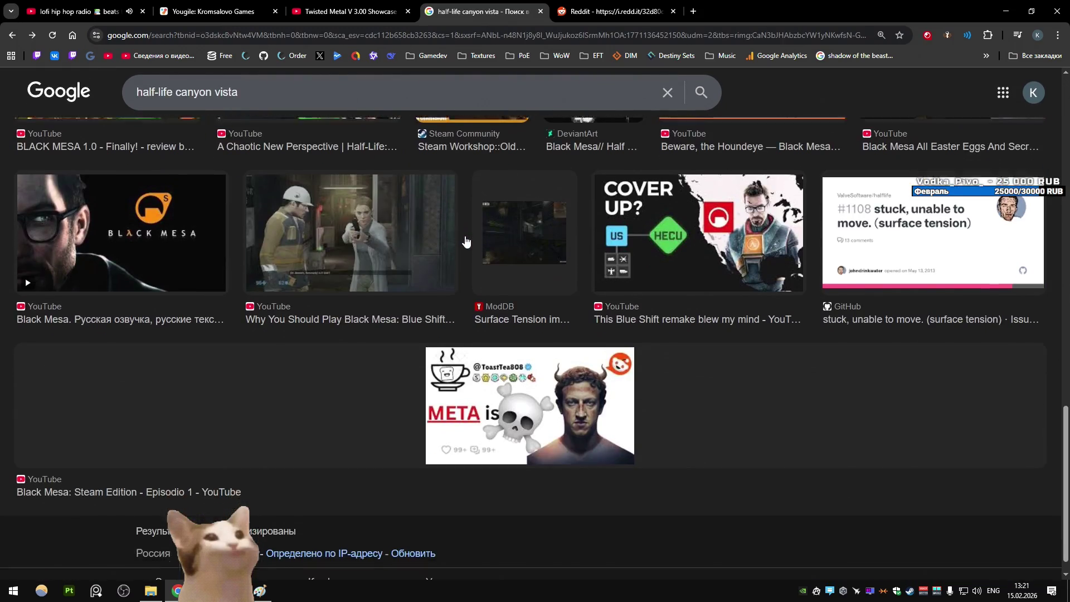
{"action": "scroll", "coordinate": [465, 240], "scroll_direction": "up", "scroll_amount": 14}
{"action": "scroll", "coordinate": [466, 238], "scroll_direction": "up", "scroll_amount": 1}
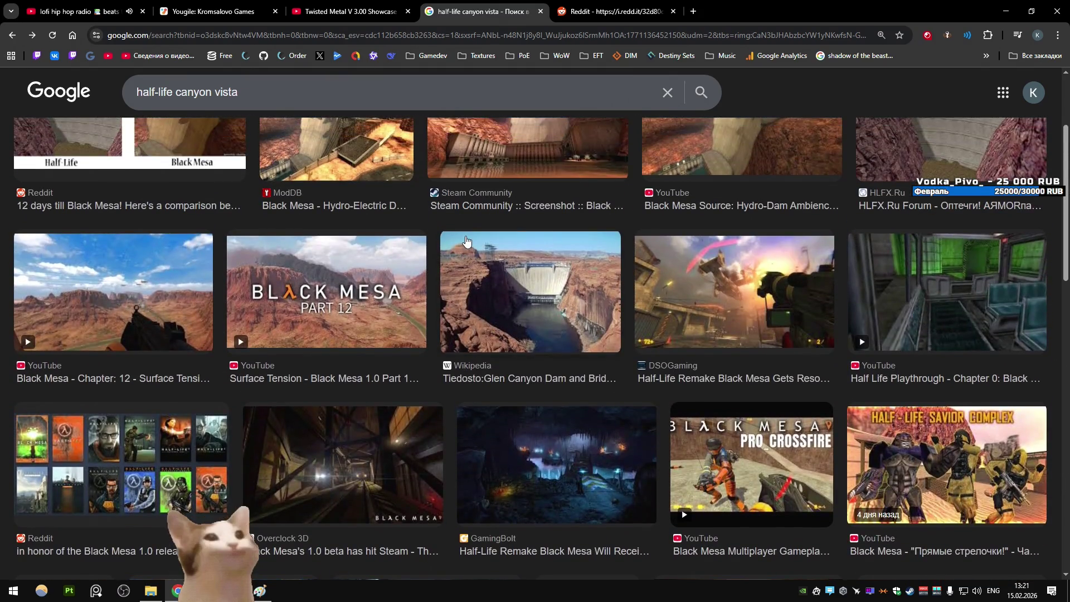
{"action": "scroll", "coordinate": [466, 241], "scroll_direction": "up", "scroll_amount": 3}
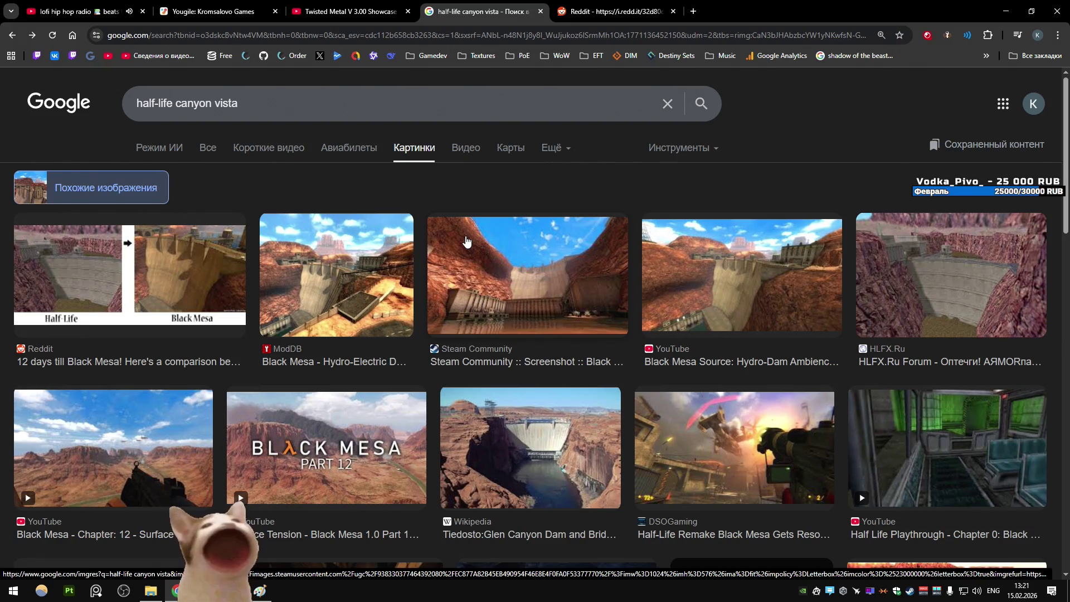
Close the Google Images search tab and the Reddit canyon picture tab
{"action": "scroll", "coordinate": [466, 241], "scroll_direction": "down", "scroll_amount": 5}
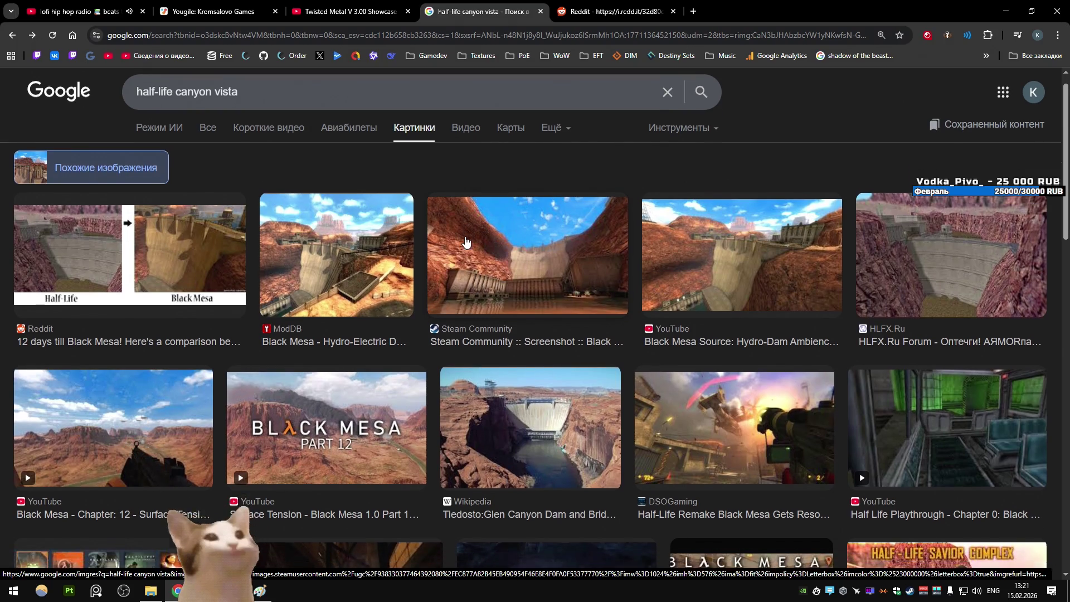
{"action": "scroll", "coordinate": [485, 234], "scroll_direction": "down", "scroll_amount": 4}
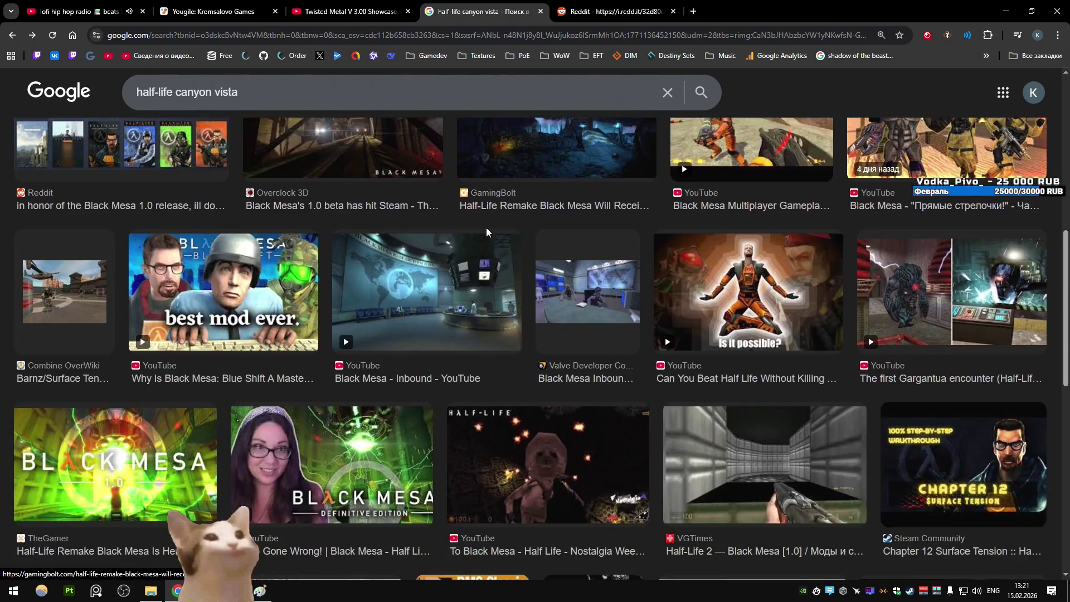
{"action": "scroll", "coordinate": [487, 226], "scroll_direction": "down", "scroll_amount": 8}
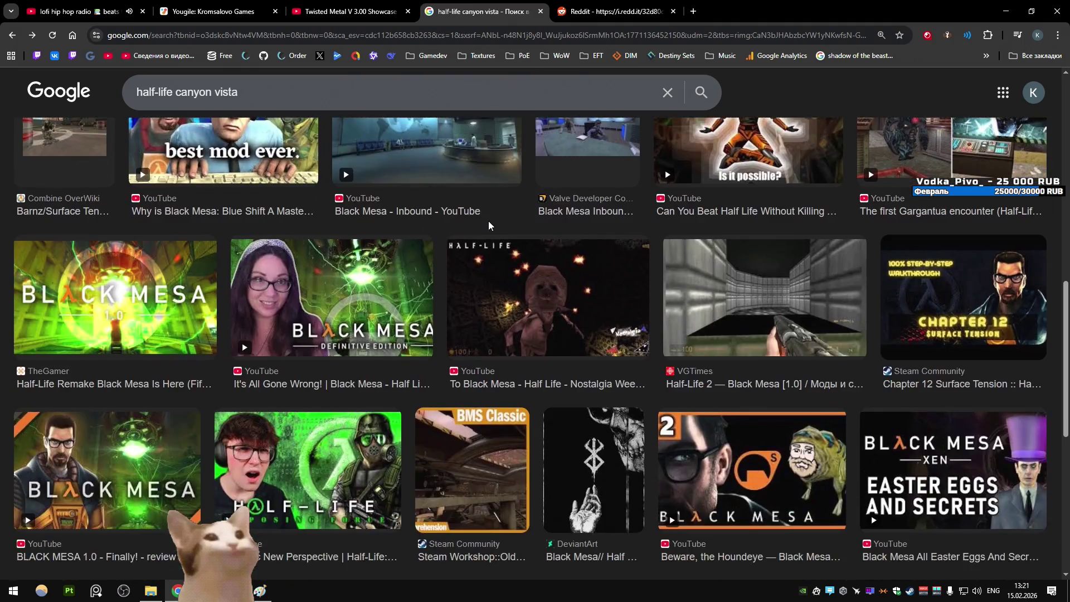
{"action": "scroll", "coordinate": [501, 211], "scroll_direction": "up", "scroll_amount": 20}
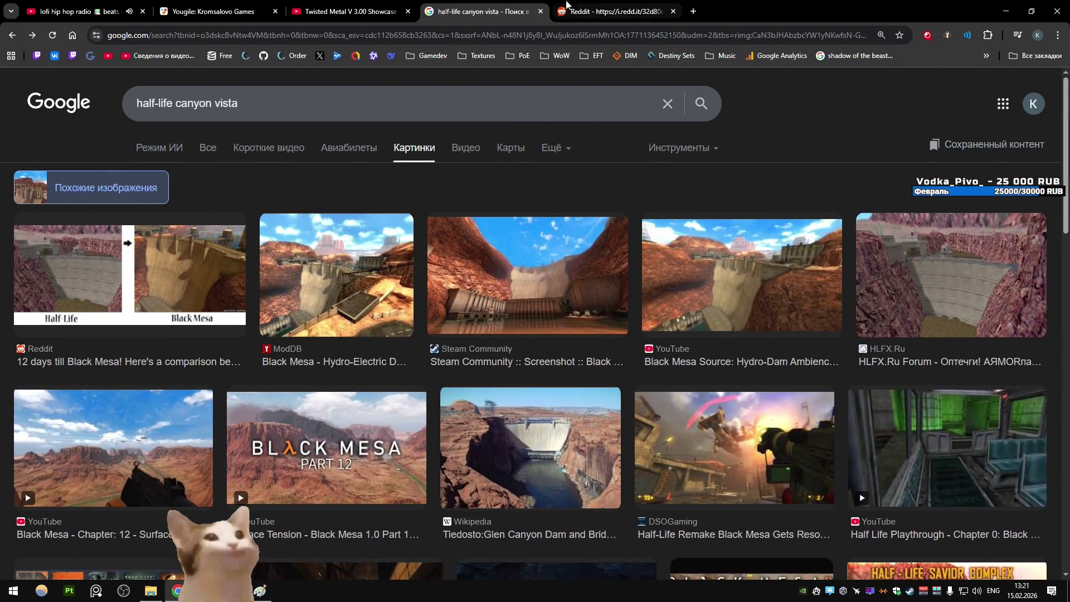
{"action": "left_click", "coordinate": [540, 11]}
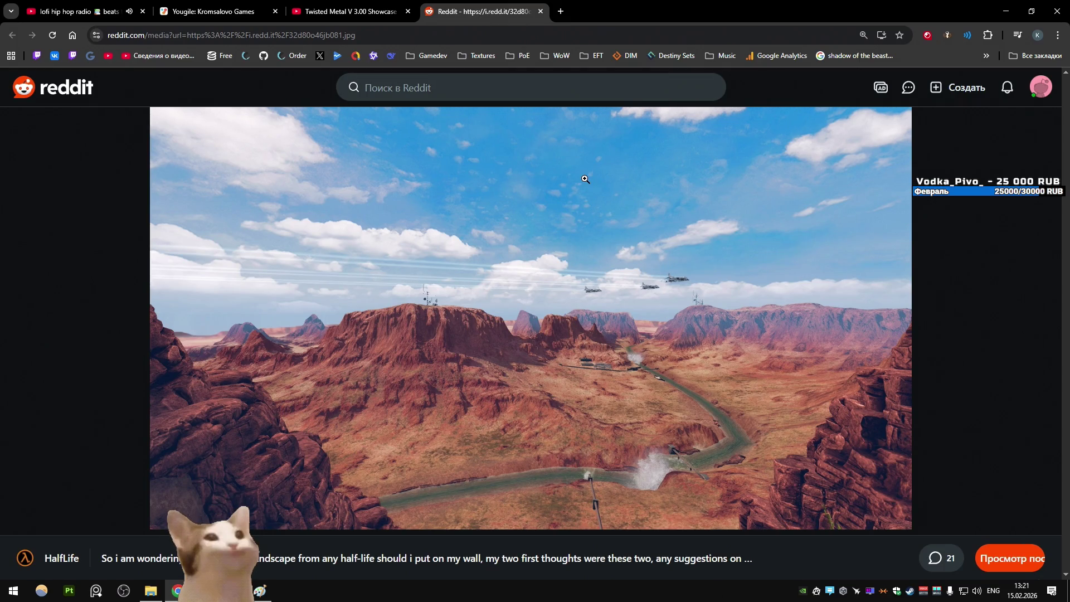
{"action": "middle_click", "coordinate": [498, 4]}
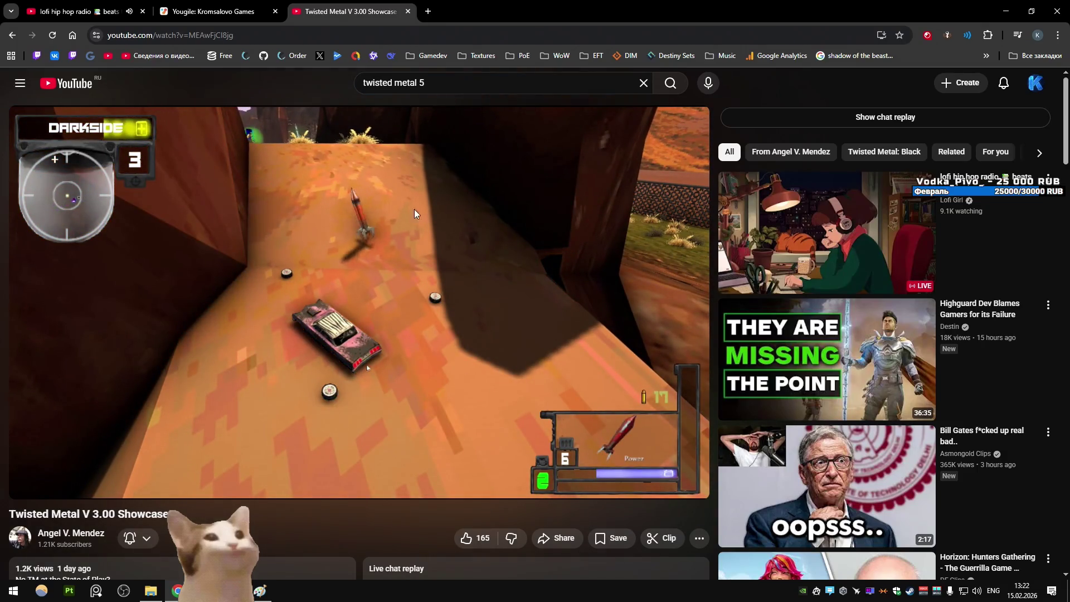
Close the Twisted Metal and Yougile tabs, minimise Chrome, and orbit Unity's Scene view skyward
{"action": "key", "text": "ctrl+w"}
{"action": "key", "text": "ctrl+w"}
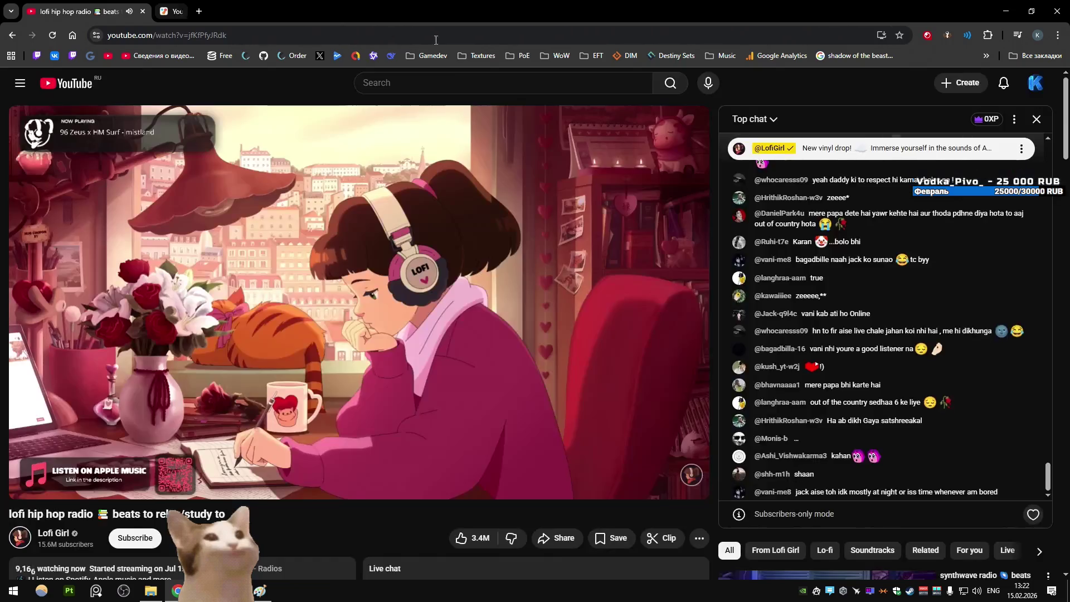
{"action": "key", "text": "super+Down"}
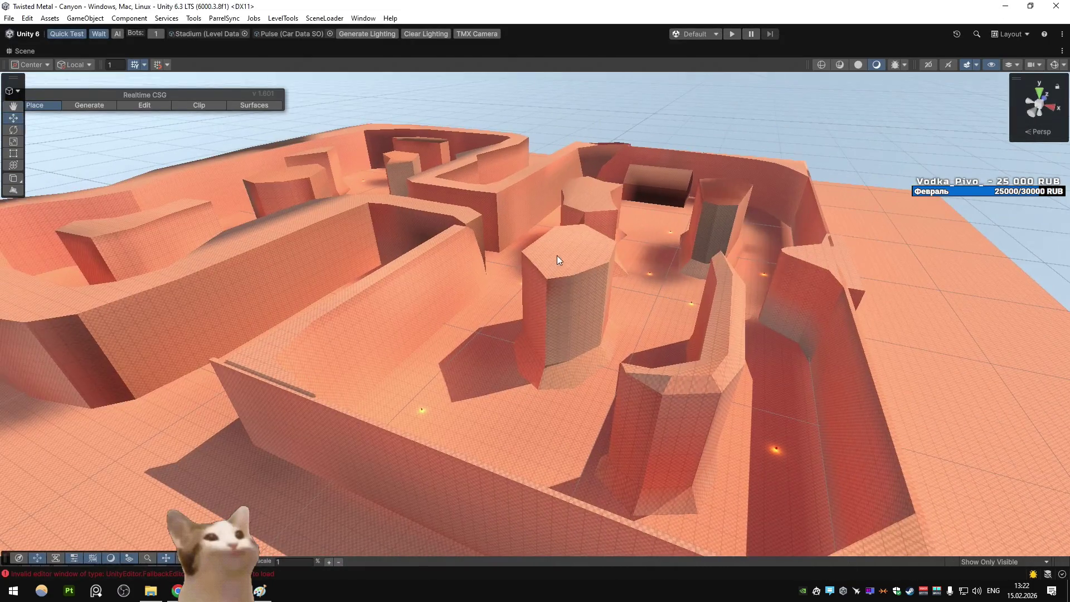
{"action": "mouse_move", "coordinate": [559, 260]}
{"action": "left_mouse_down"}
{"action": "mouse_move", "coordinate": [563, 232]}
{"action": "mouse_move", "coordinate": [433, 188]}
{"action": "mouse_move", "coordinate": [548, 191]}
{"action": "mouse_move", "coordinate": [580, 210]}
{"action": "mouse_move", "coordinate": [735, 221]}
{"action": "mouse_move", "coordinate": [839, 247]}
{"action": "mouse_move", "coordinate": [575, 245]}
{"action": "mouse_move", "coordinate": [566, 232]}
{"action": "mouse_move", "coordinate": [687, 223]}
{"action": "mouse_move", "coordinate": [863, 286]}
{"action": "mouse_move", "coordinate": [753, 276]}
{"action": "mouse_move", "coordinate": [751, 255]}
{"action": "mouse_move", "coordinate": [582, 279]}
{"action": "mouse_move", "coordinate": [575, 233]}
{"action": "mouse_move", "coordinate": [414, 214]}
{"action": "mouse_move", "coordinate": [719, 269]}
{"action": "mouse_move", "coordinate": [737, 242]}
{"action": "mouse_move", "coordinate": [328, 217]}
{"action": "mouse_move", "coordinate": [458, 231]}
{"action": "mouse_move", "coordinate": [419, 231]}
{"action": "mouse_move", "coordinate": [366, 196]}
{"action": "mouse_move", "coordinate": [411, 216]}
{"action": "mouse_move", "coordinate": [676, 272]}
{"action": "mouse_move", "coordinate": [817, 269]}
{"action": "mouse_move", "coordinate": [640, 268]}
{"action": "mouse_move", "coordinate": [627, 252]}
{"action": "mouse_move", "coordinate": [671, 259]}
{"action": "mouse_move", "coordinate": [435, 239]}
{"action": "mouse_move", "coordinate": [444, 204]}
{"action": "mouse_move", "coordinate": [559, 192]}
{"action": "mouse_move", "coordinate": [731, 226]}
{"action": "mouse_move", "coordinate": [687, 296]}
{"action": "mouse_move", "coordinate": [707, 269]}
{"action": "mouse_move", "coordinate": [697, 269]}
{"action": "mouse_move", "coordinate": [727, 245]}
{"action": "mouse_move", "coordinate": [981, 246]}
{"action": "mouse_move", "coordinate": [67, 246]}
{"action": "mouse_move", "coordinate": [941, 266]}
{"action": "mouse_move", "coordinate": [646, 356]}
{"action": "mouse_move", "coordinate": [659, 336]}
{"action": "mouse_move", "coordinate": [687, 332]}
{"action": "mouse_move", "coordinate": [531, 327]}
{"action": "mouse_move", "coordinate": [533, 313]}
{"action": "left_mouse_up"}
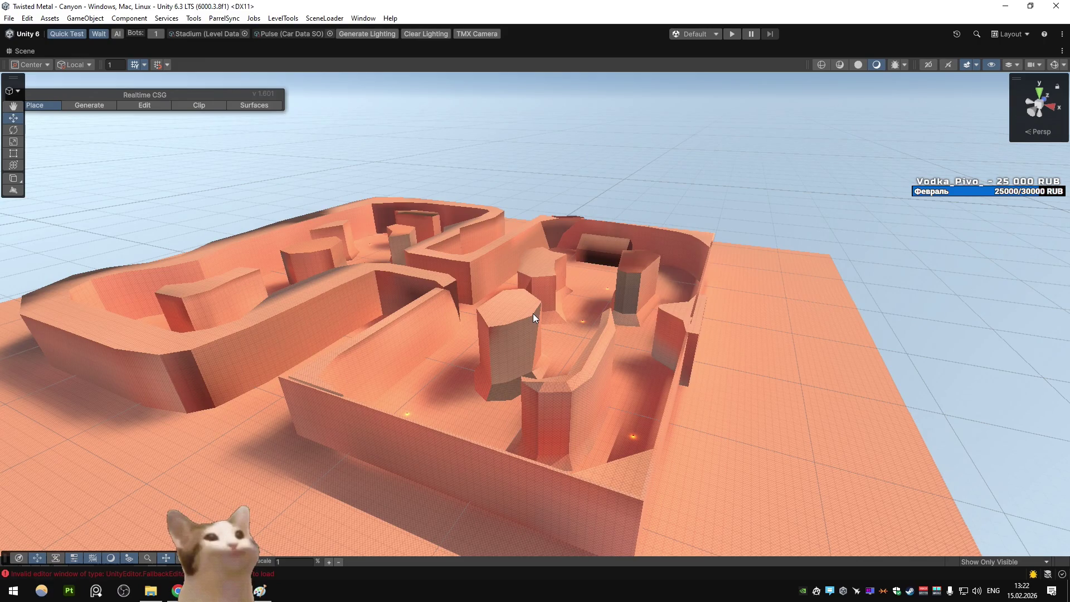
Fly the Scene camera through the canyon corridor and above it to inspect the walls
{"action": "mouse_move", "coordinate": [532, 314]}
{"action": "left_mouse_down"}
{"action": "mouse_move", "coordinate": [511, 289]}
{"action": "mouse_move", "coordinate": [493, 338]}
{"action": "mouse_move", "coordinate": [503, 349]}
{"action": "mouse_move", "coordinate": [577, 266]}
{"action": "mouse_move", "coordinate": [523, 405]}
{"action": "mouse_move", "coordinate": [510, 332]}
{"action": "mouse_move", "coordinate": [604, 299]}
{"action": "mouse_move", "coordinate": [540, 281]}
{"action": "mouse_move", "coordinate": [585, 276]}
{"action": "left_mouse_up"}
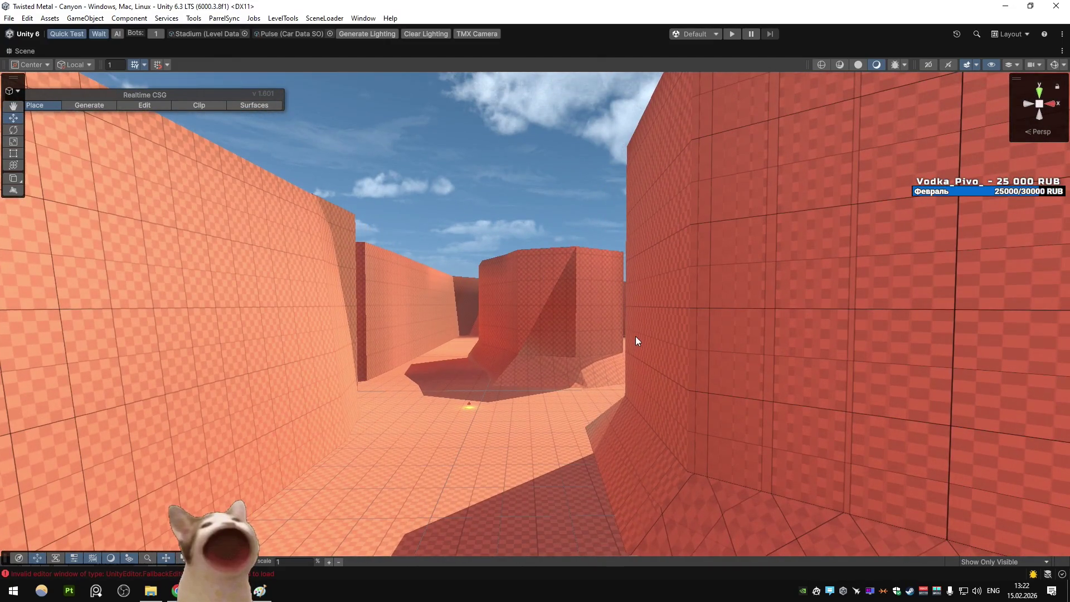
{"action": "mouse_move", "coordinate": [633, 333]}
{"action": "left_mouse_down"}
{"action": "mouse_move", "coordinate": [597, 336]}
{"action": "mouse_move", "coordinate": [641, 363]}
{"action": "mouse_move", "coordinate": [603, 353]}
{"action": "mouse_move", "coordinate": [664, 365]}
{"action": "mouse_move", "coordinate": [536, 346]}
{"action": "mouse_move", "coordinate": [754, 339]}
{"action": "mouse_move", "coordinate": [674, 320]}
{"action": "mouse_move", "coordinate": [336, 376]}
{"action": "mouse_move", "coordinate": [473, 340]}
{"action": "mouse_move", "coordinate": [453, 322]}
{"action": "mouse_move", "coordinate": [493, 296]}
{"action": "left_mouse_up"}
{"action": "key", "text": "w"}
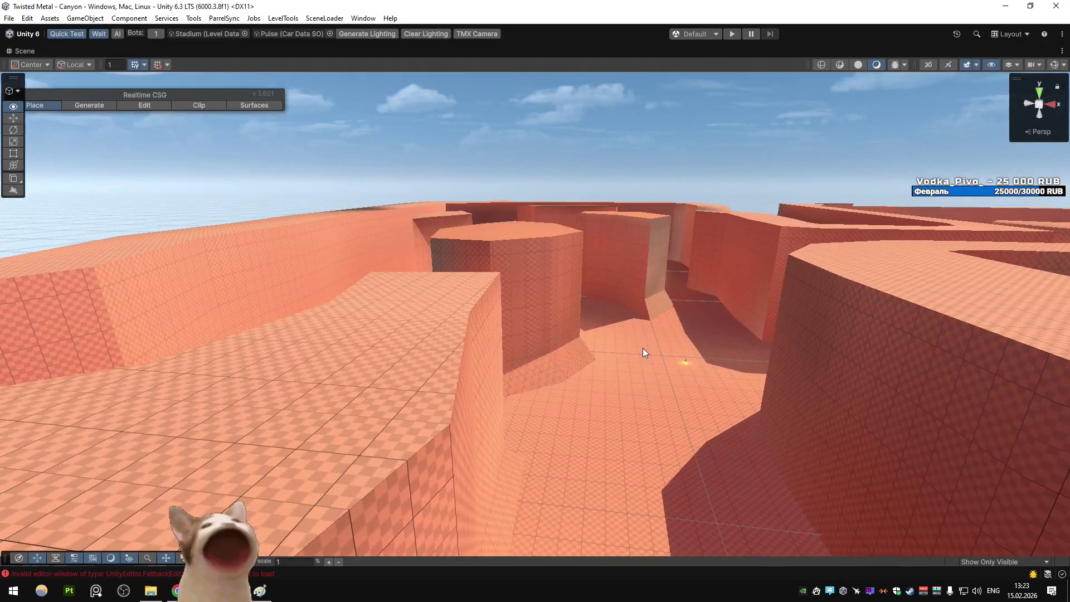
{"action": "key", "text": "w"}
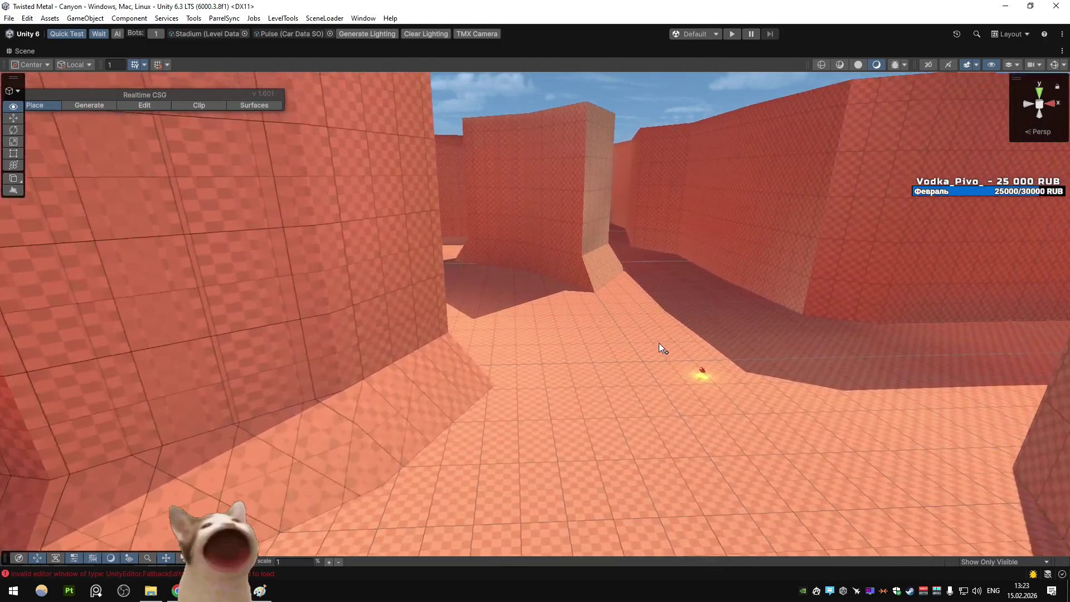
{"action": "key", "text": "e"}
{"action": "key", "text": "w"}
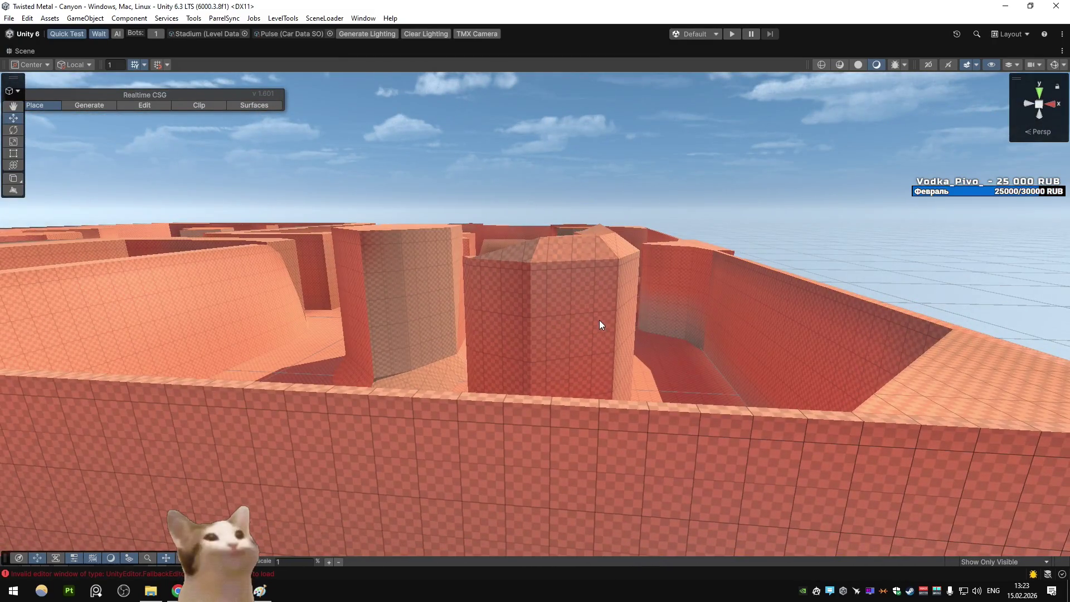
{"action": "key", "text": "e"}
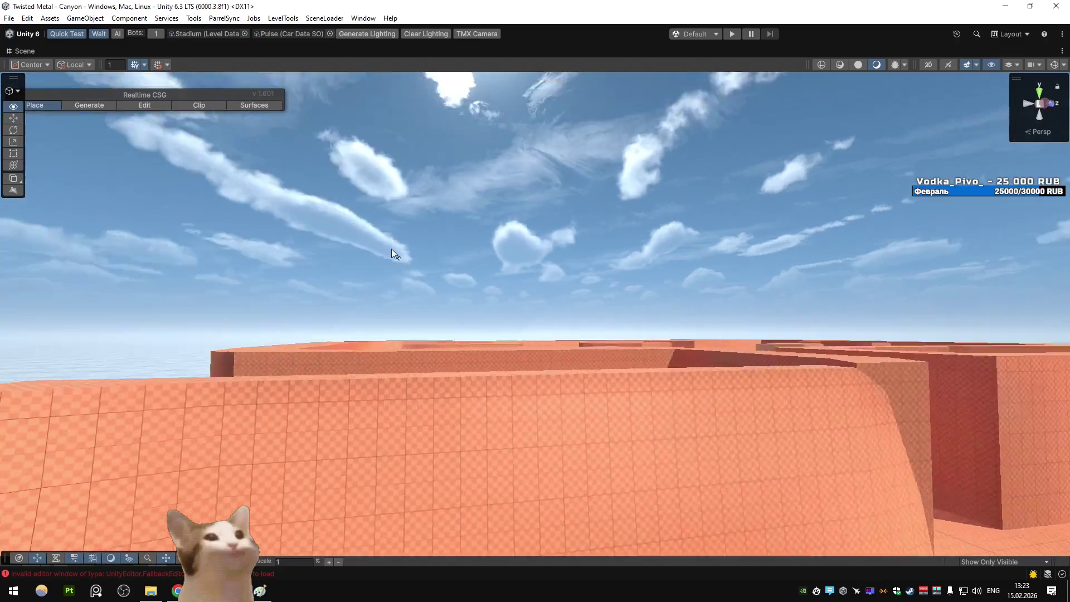
{"action": "key", "text": "w"}
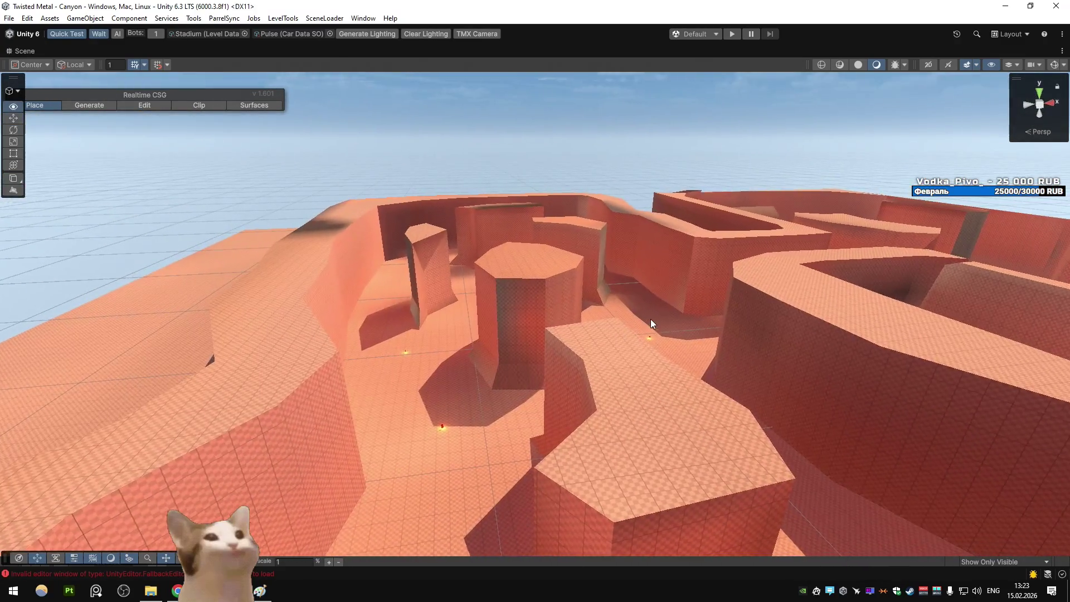
{"action": "key", "text": "w"}
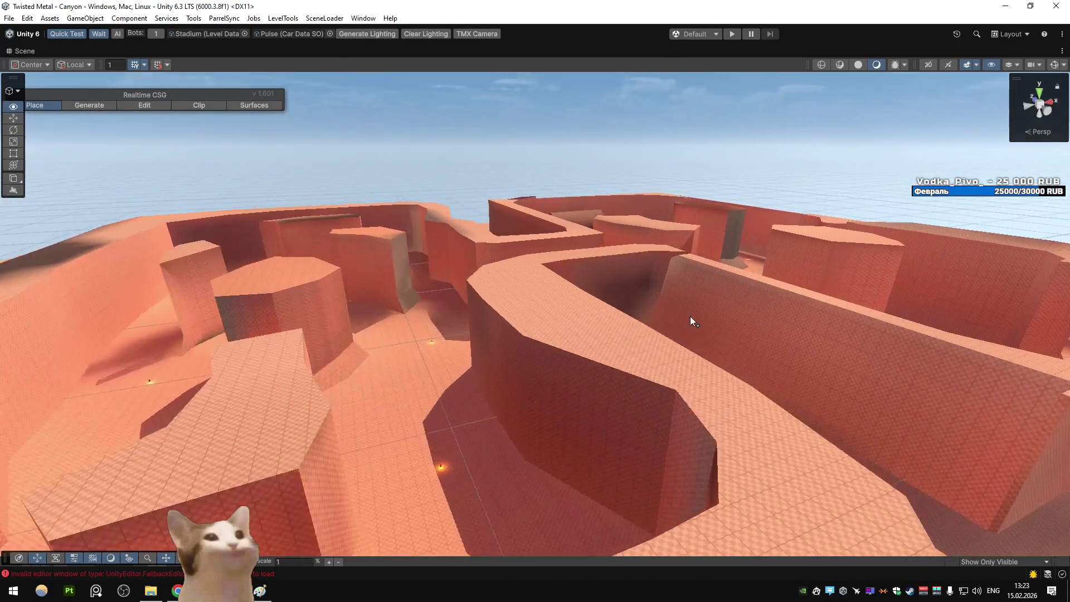
View the U-shaped section from other sides, then pull back and orbit the whole canyon level
{"action": "key", "text": "d"}
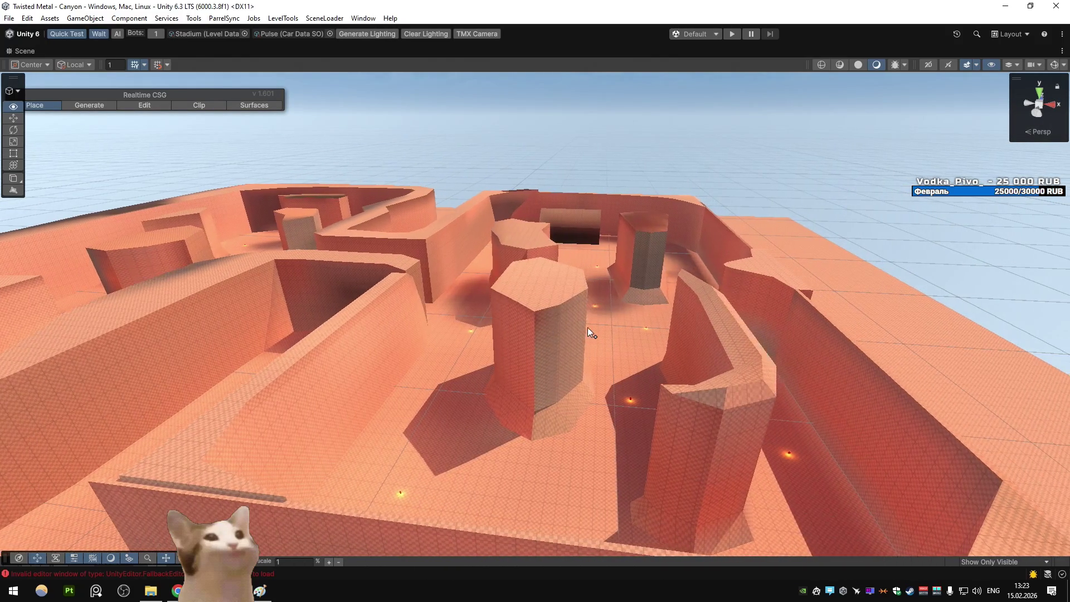
{"action": "key", "text": "s"}
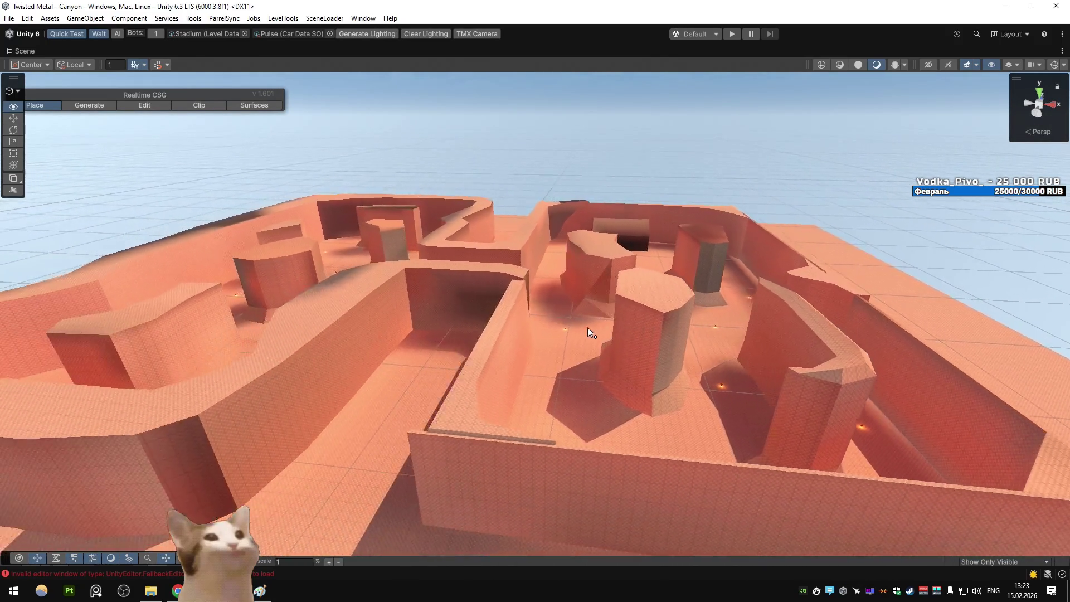
{"action": "key", "text": "a"}
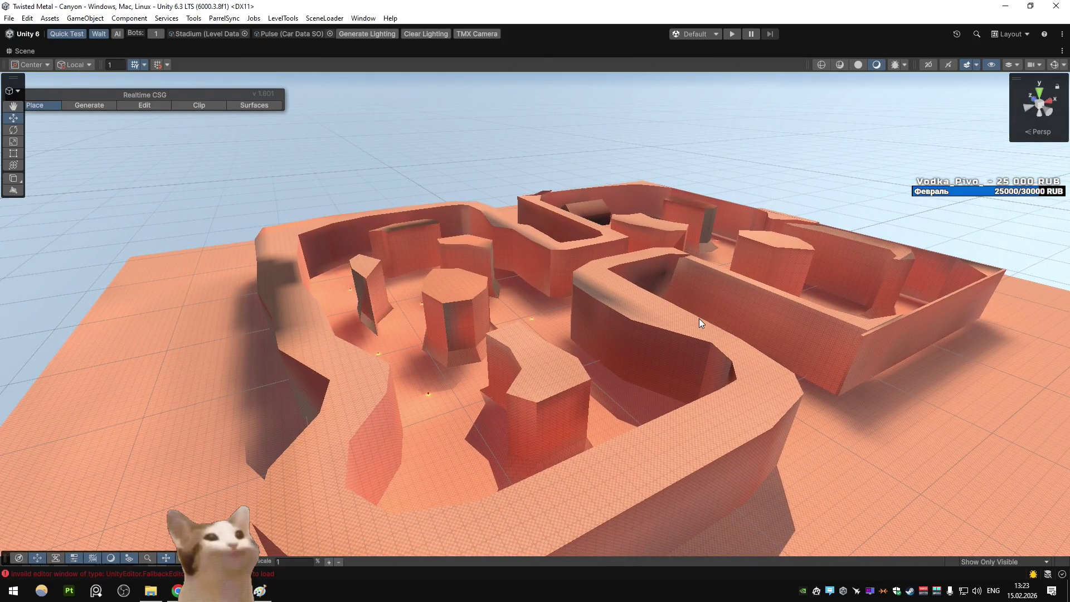
{"action": "key", "text": "w"}
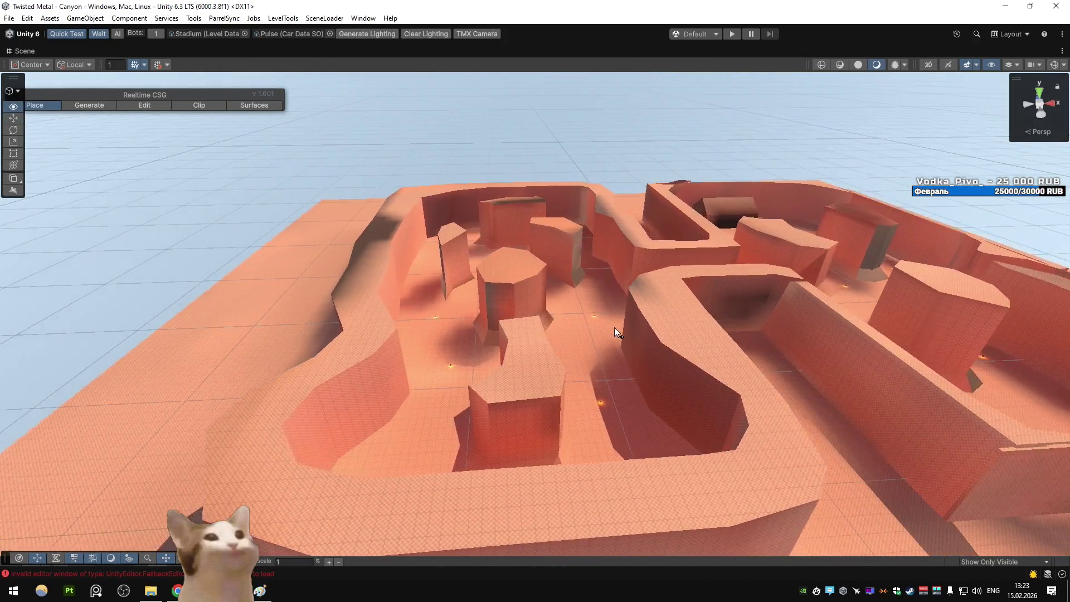
{"action": "key", "text": "s"}
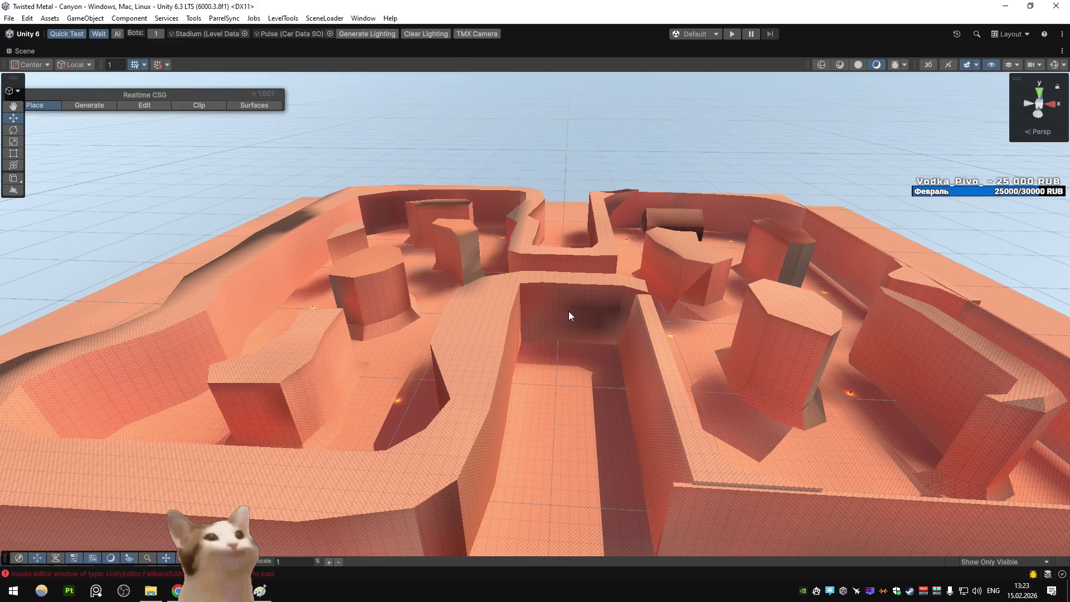
{"action": "key", "text": "s"}
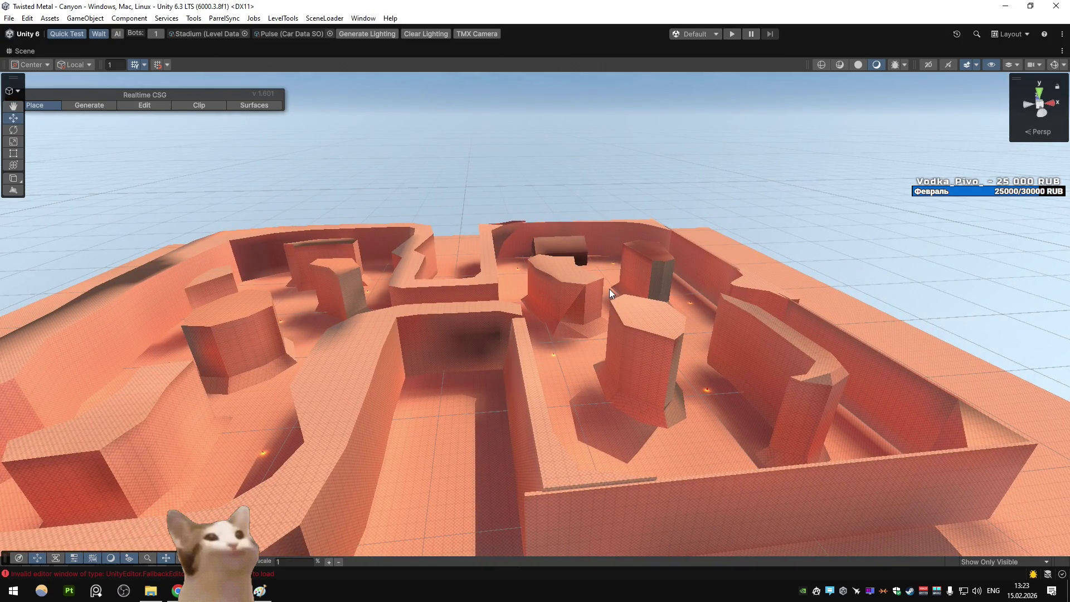
{"action": "scroll", "coordinate": [610, 289], "scroll_direction": "up", "scroll_amount": 3}
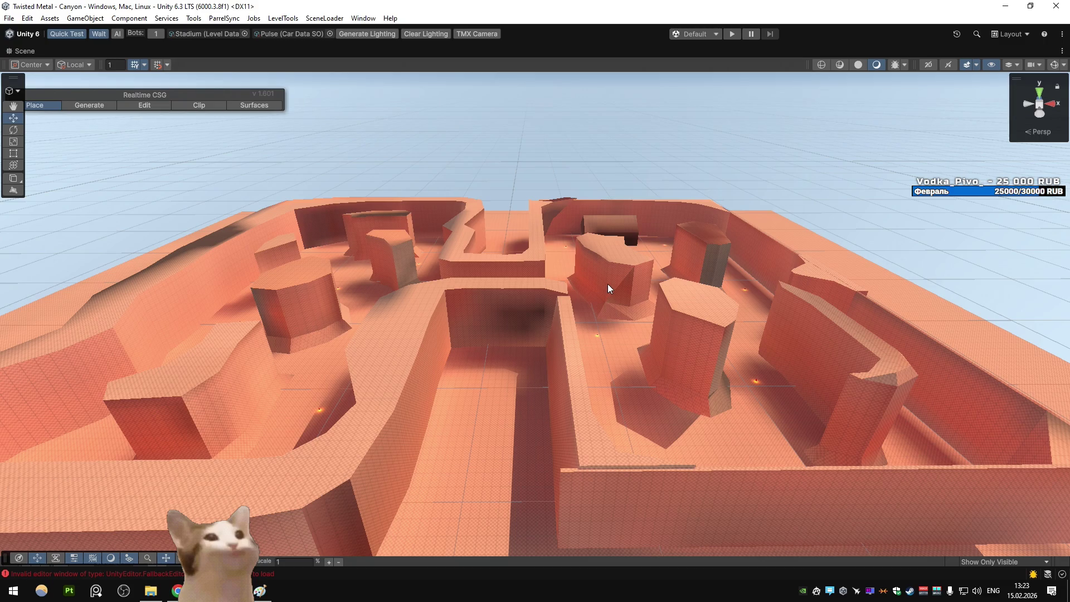
{"action": "mouse_move", "coordinate": [616, 281]}
{"action": "left_mouse_down"}
{"action": "mouse_move", "coordinate": [606, 276]}
{"action": "mouse_move", "coordinate": [772, 279]}
{"action": "mouse_move", "coordinate": [750, 266]}
{"action": "mouse_move", "coordinate": [480, 299]}
{"action": "mouse_move", "coordinate": [567, 323]}
{"action": "mouse_move", "coordinate": [552, 324]}
{"action": "left_mouse_up"}
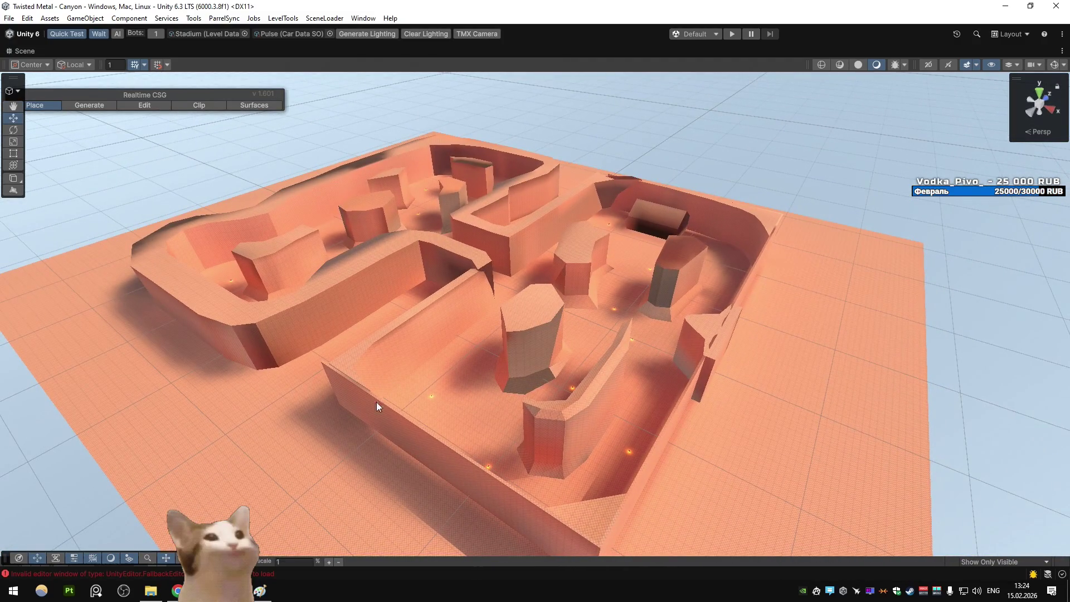
Minimise Unity and the remaining window, then launch Blender
{"action": "left_click", "coordinate": [1005, 6]}
{"action": "left_click", "coordinate": [1005, 7]}
{"action": "double_click", "coordinate": [995, 78]}
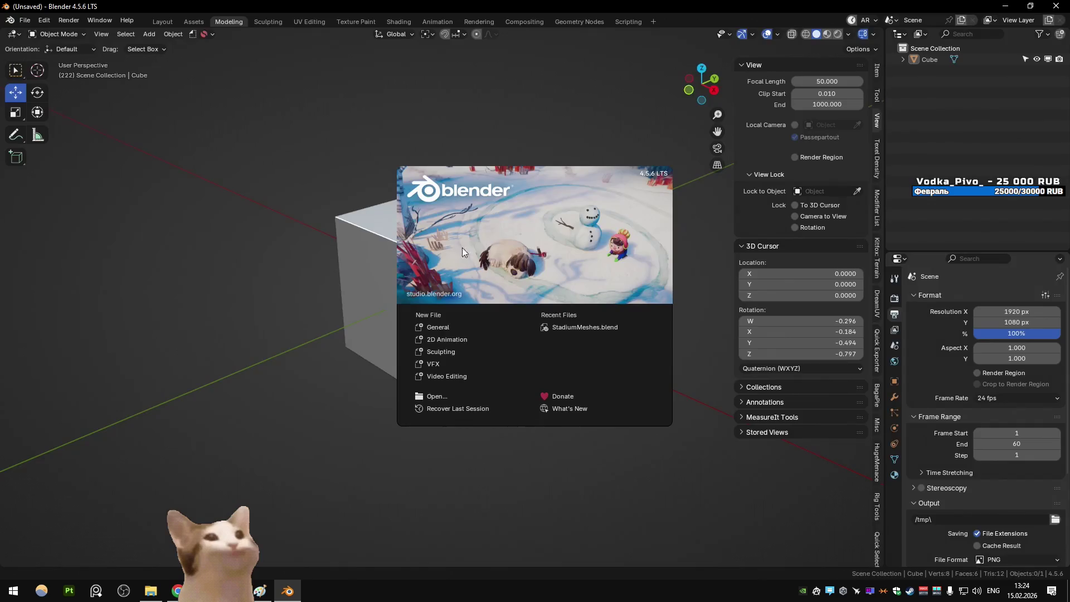
Open Quarry.blend from the Blender Levels > Quarry folder with Ctrl+O
{"action": "key", "text": "ctrl+o"}
{"action": "left_click", "coordinate": [316, 170]}
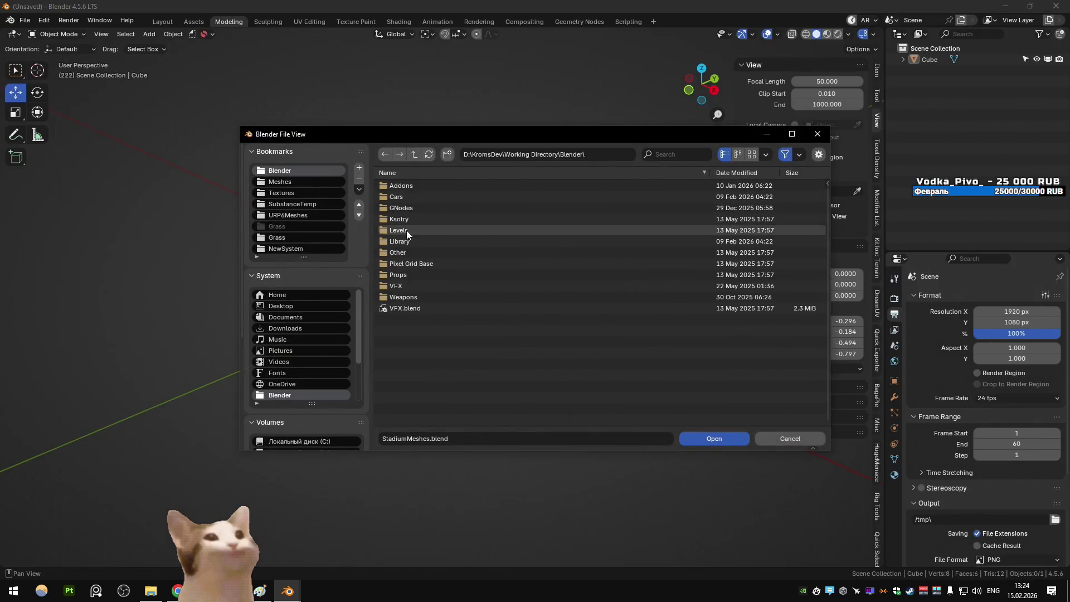
{"action": "double_click", "coordinate": [409, 233]}
{"action": "left_click", "coordinate": [432, 218]}
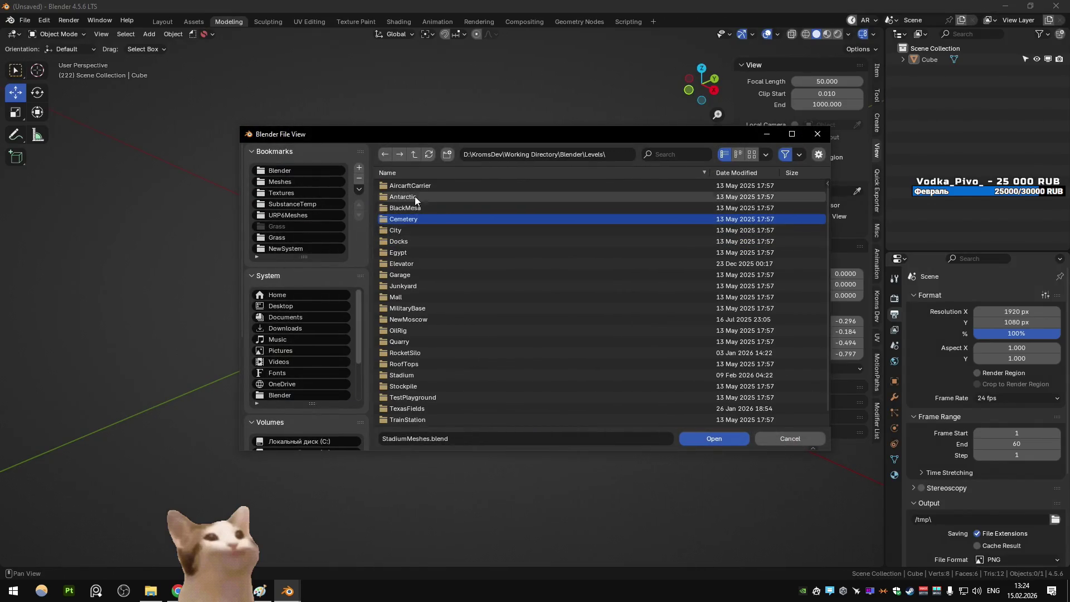
{"action": "scroll", "coordinate": [437, 276], "scroll_direction": "down", "scroll_amount": 1}
{"action": "scroll", "coordinate": [437, 275], "scroll_direction": "up", "scroll_amount": 1}
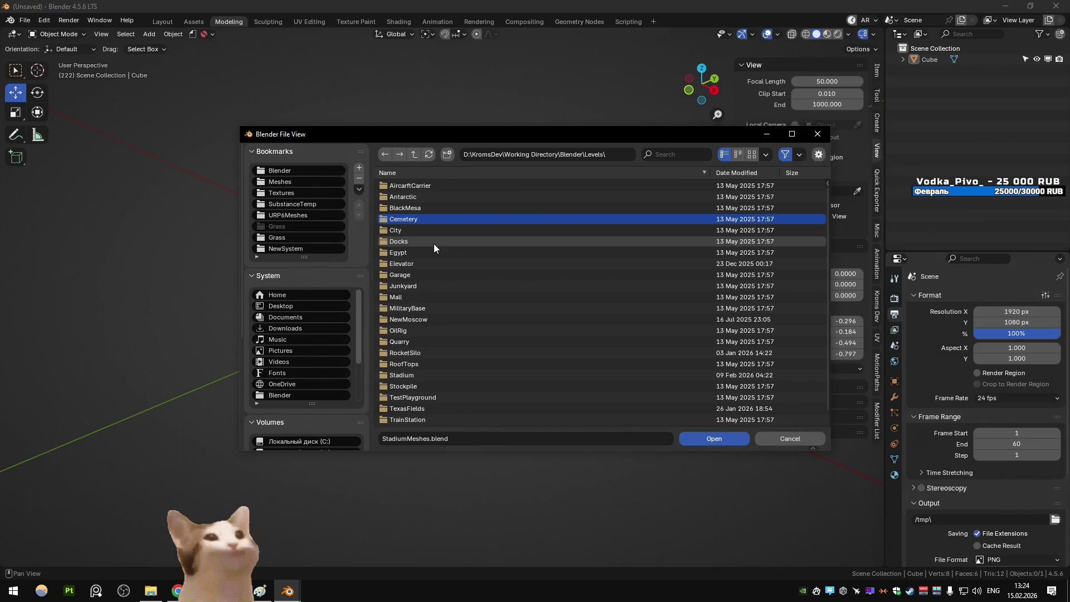
{"action": "double_click", "coordinate": [408, 342]}
{"action": "left_click", "coordinate": [424, 189]}
{"action": "double_click", "coordinate": [424, 191]}
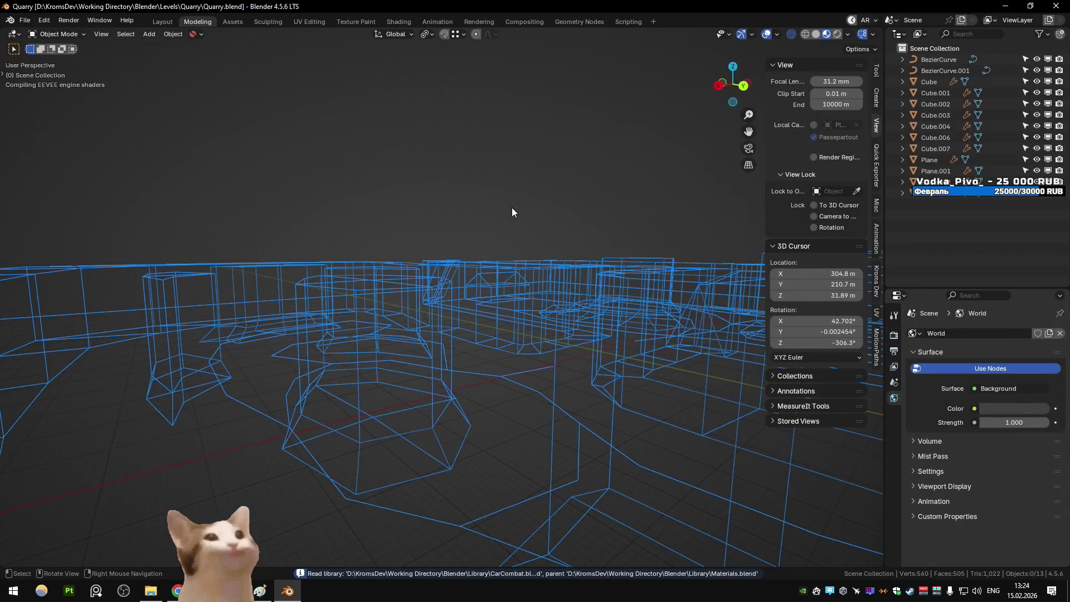
Walk-navigate over the quarry walls and rise for an overview of the block maze
{"action": "key", "text": "shift+s"}
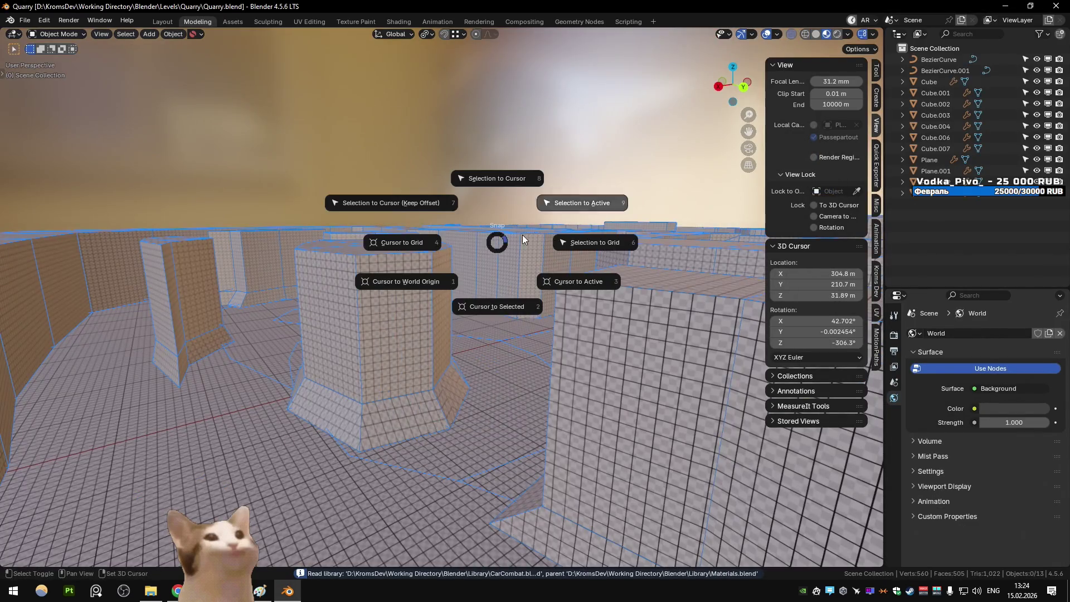
{"action": "key", "text": "shift+grave"}
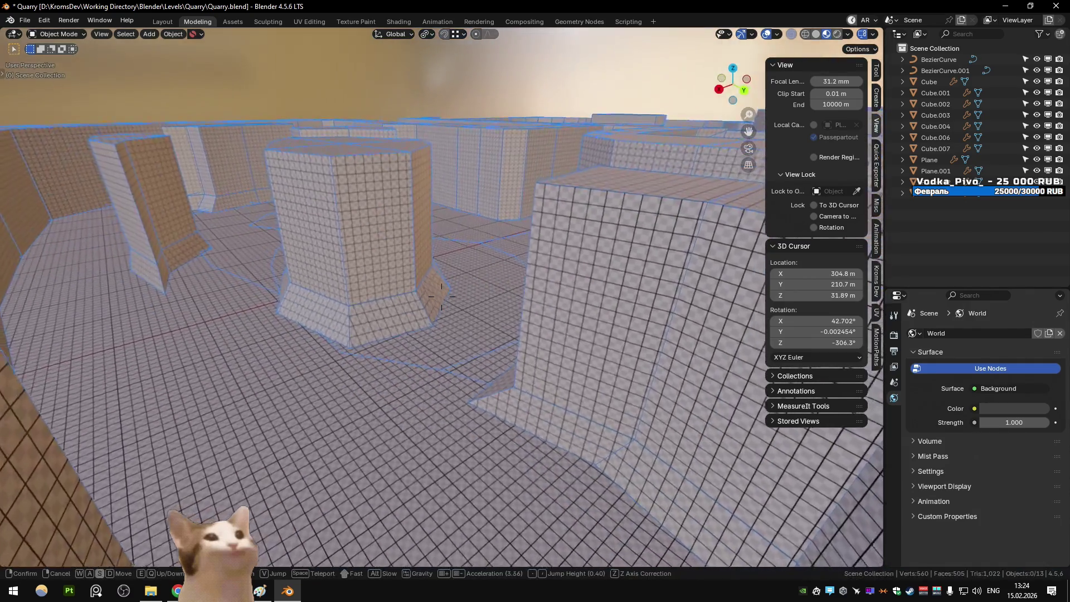
{"action": "key", "text": "s"}
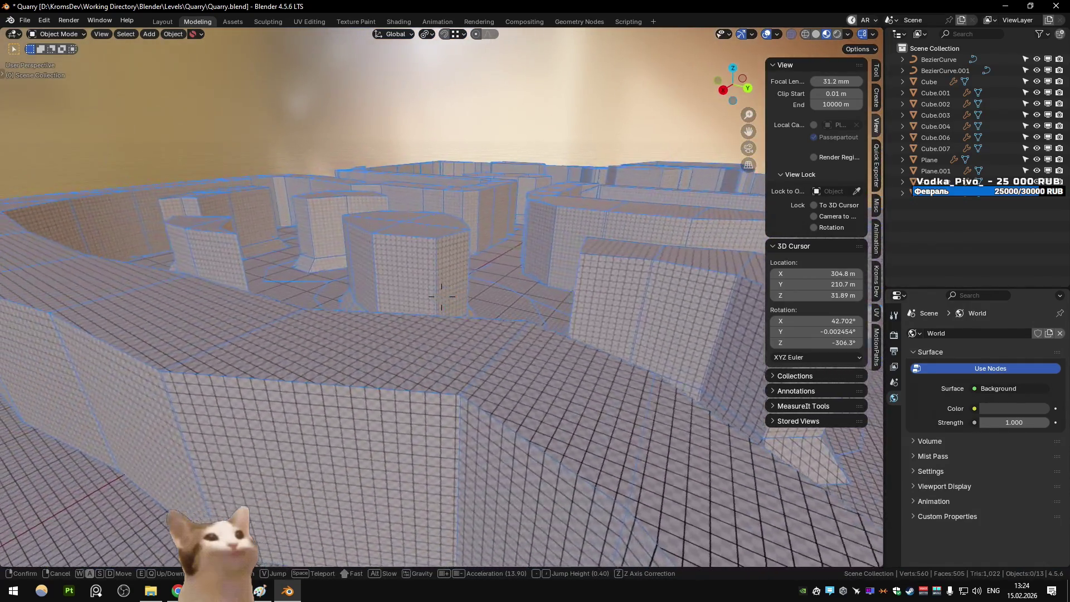
{"action": "left_click", "coordinate": [506, 197]}
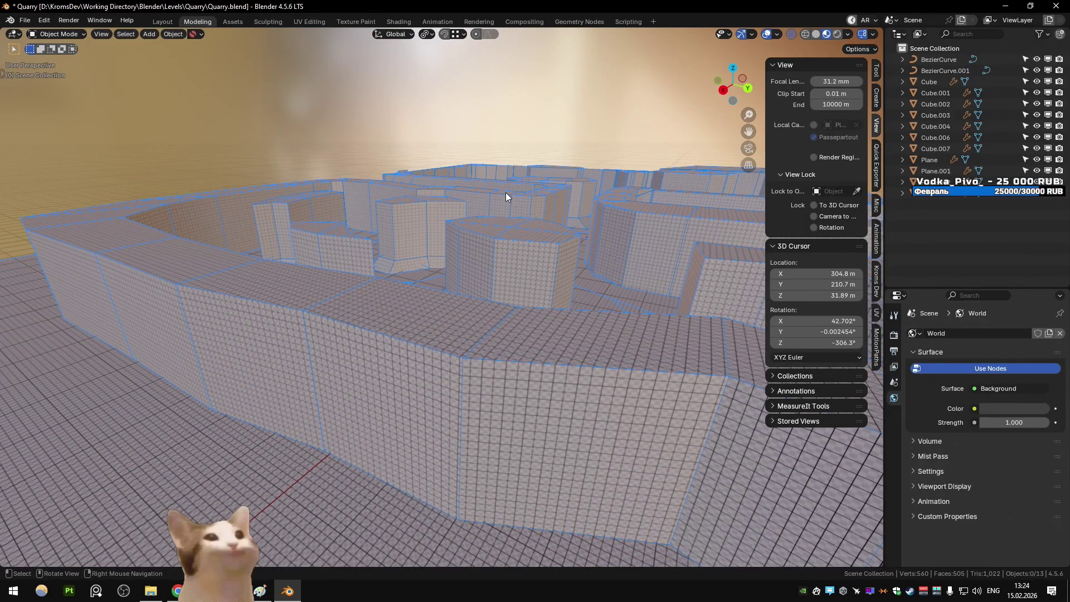
{"action": "key", "text": "shift+grave"}
{"action": "key", "text": "w"}
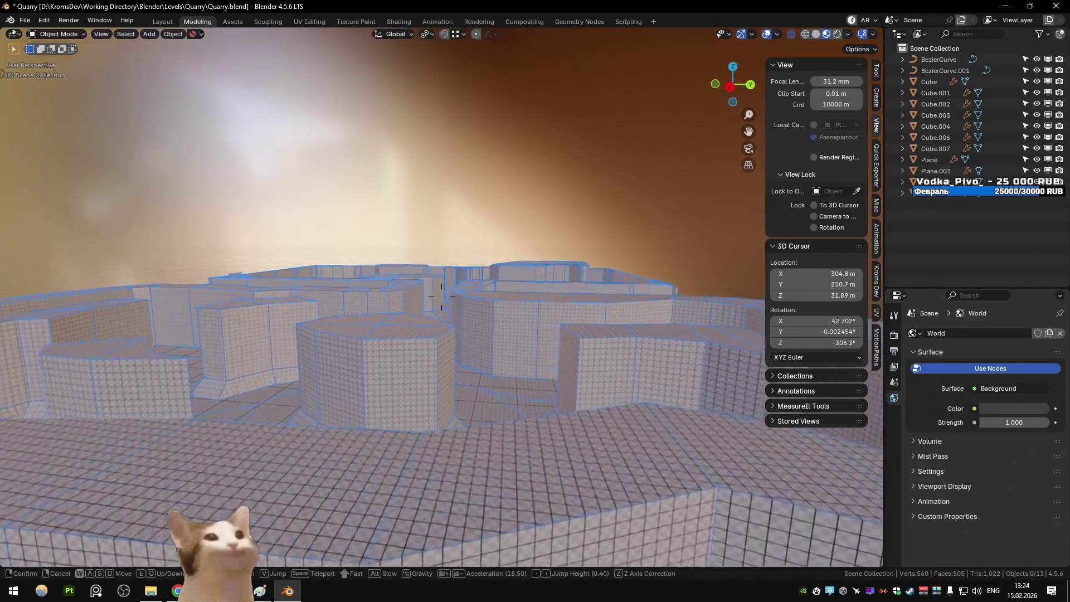
{"action": "scroll", "coordinate": [441, 296], "scroll_direction": "up", "scroll_amount": 2}
{"action": "key", "text": "s"}
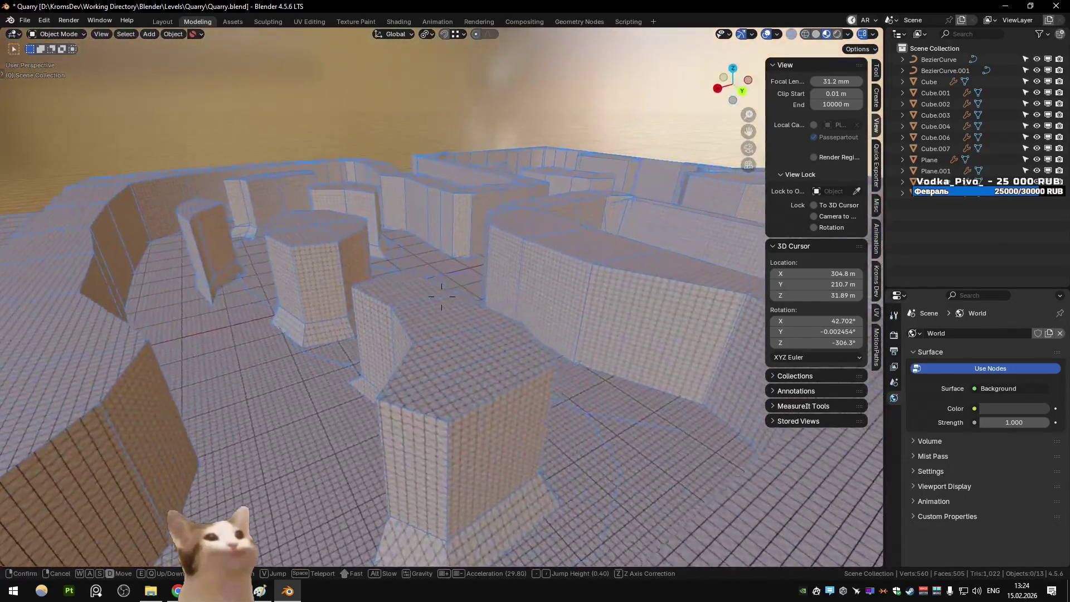
{"action": "scroll", "coordinate": [441, 297], "scroll_direction": "up", "scroll_amount": 4}
{"action": "key", "text": "e"}
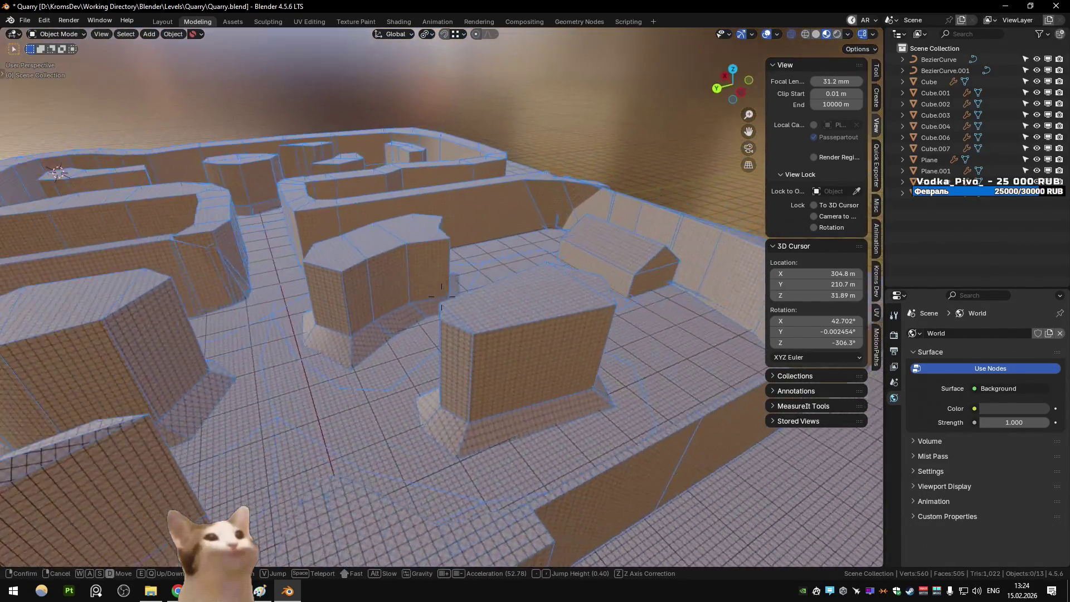
{"action": "left_click", "coordinate": [442, 296]}
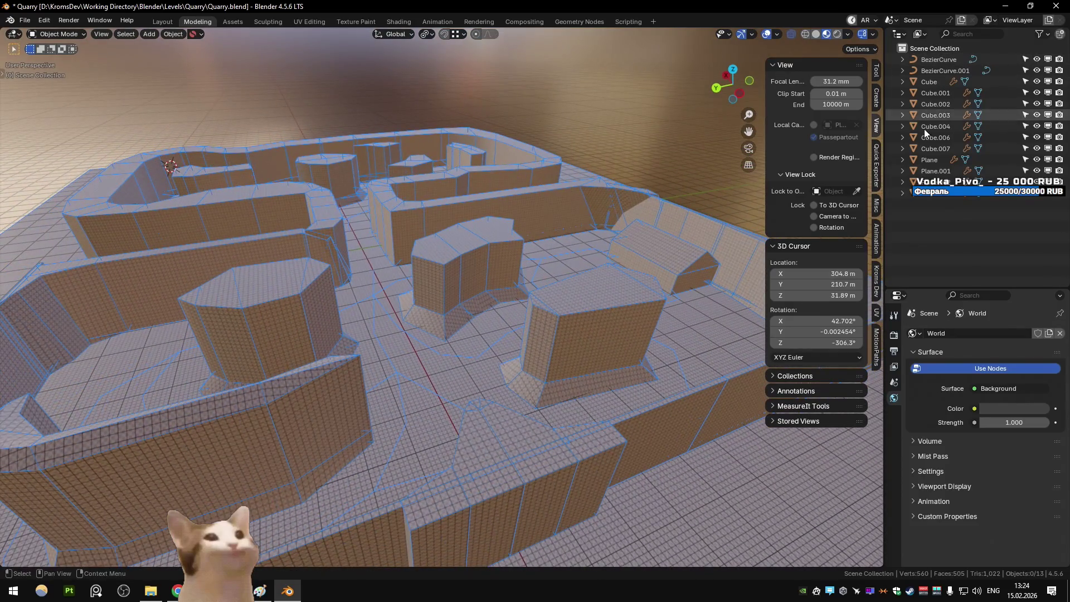
Select blocks, the Cube wall piece and floor plane, ending on the first Bezier curve
{"action": "left_click", "coordinate": [590, 279]}
{"action": "left_click", "coordinate": [504, 280]}
{"action": "key", "text": "ctrl+z"}
{"action": "left_click", "coordinate": [475, 273]}
{"action": "left_click", "coordinate": [478, 309]}
{"action": "key", "text": "shift+grave"}
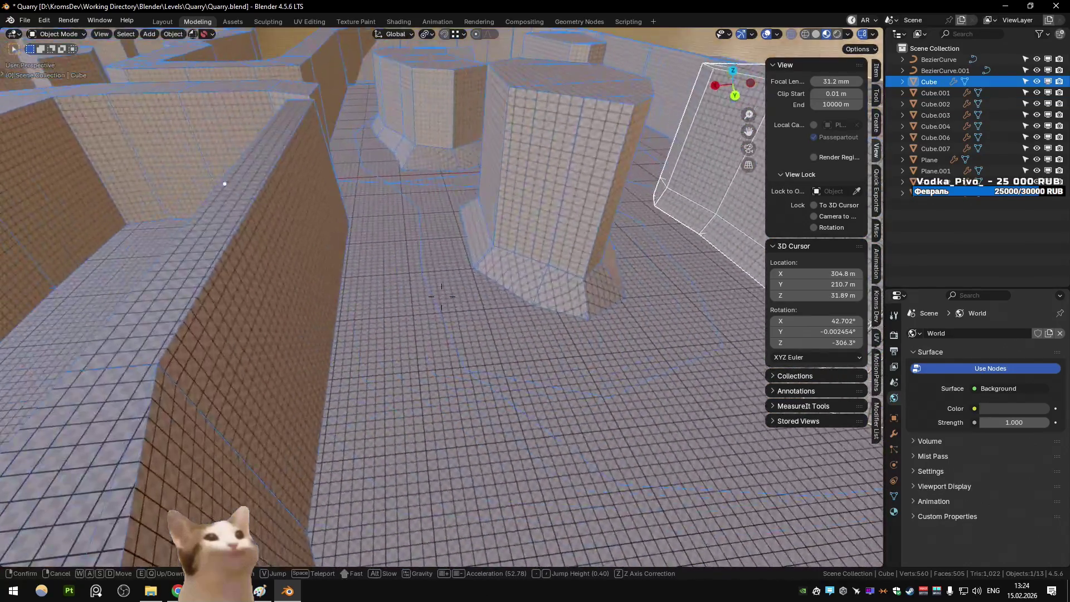
{"action": "left_click", "coordinate": [583, 278]}
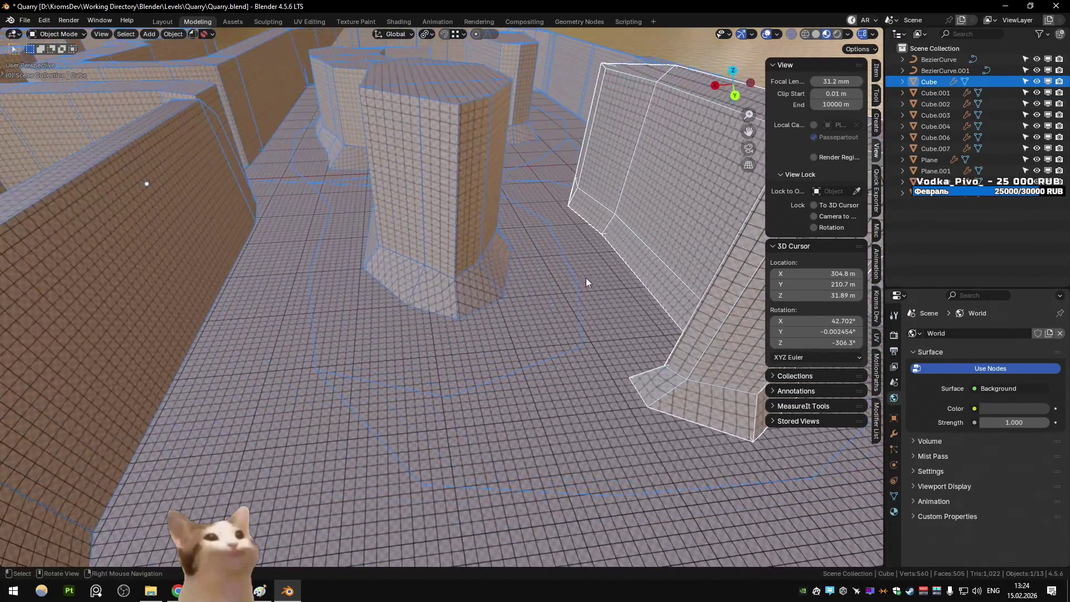
{"action": "left_click", "coordinate": [567, 272]}
{"action": "left_click", "coordinate": [569, 268]}
From a top-down maze view, add the second Bezier curve to the selection
{"action": "key", "text": "shift+grave"}
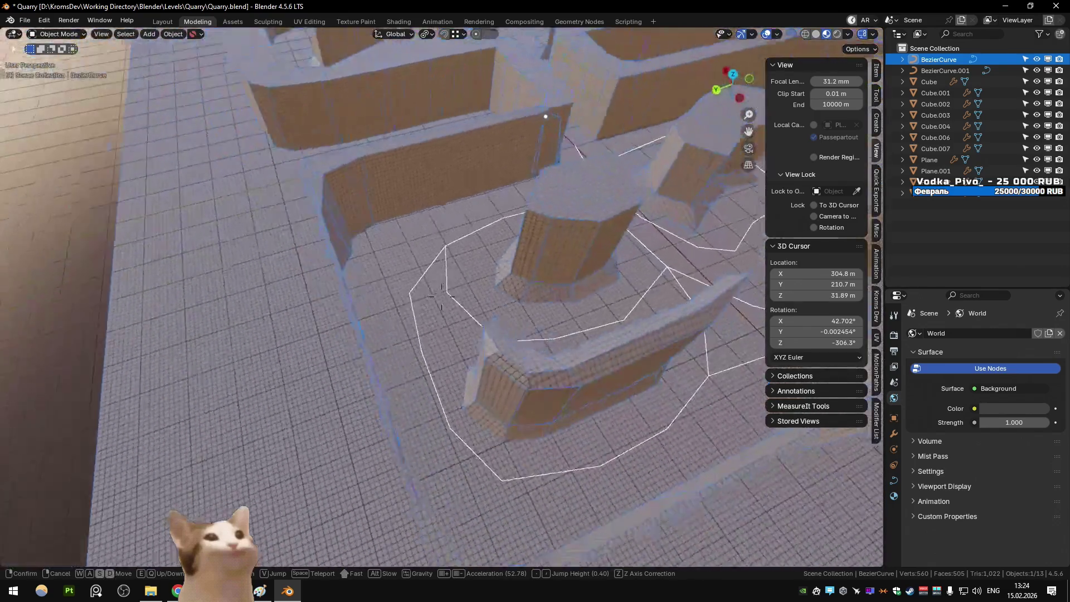
{"action": "key", "text": "e"}
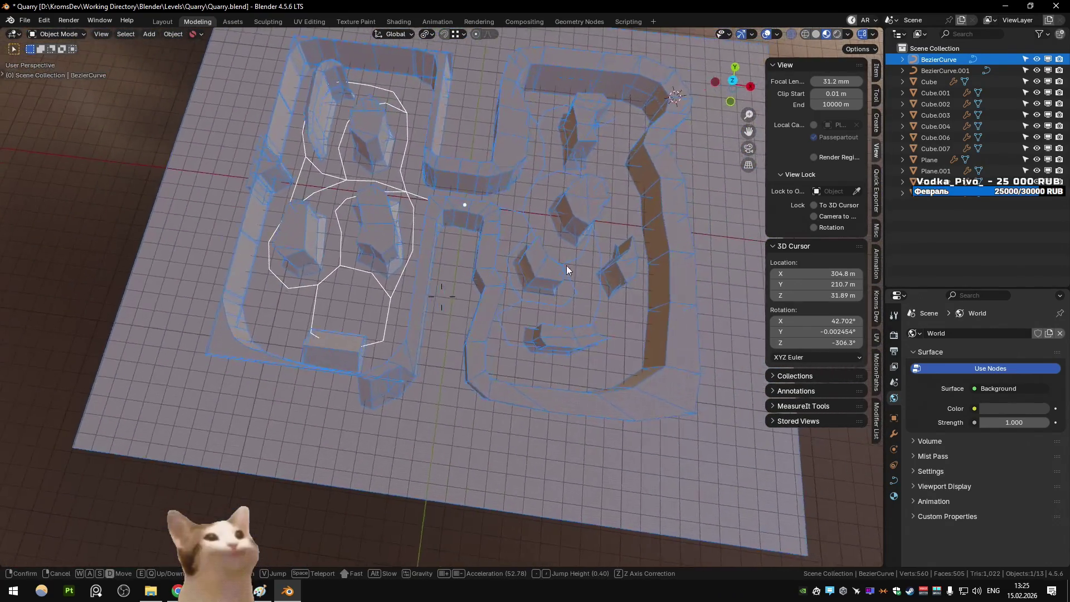
{"action": "left_click", "coordinate": [441, 295]}
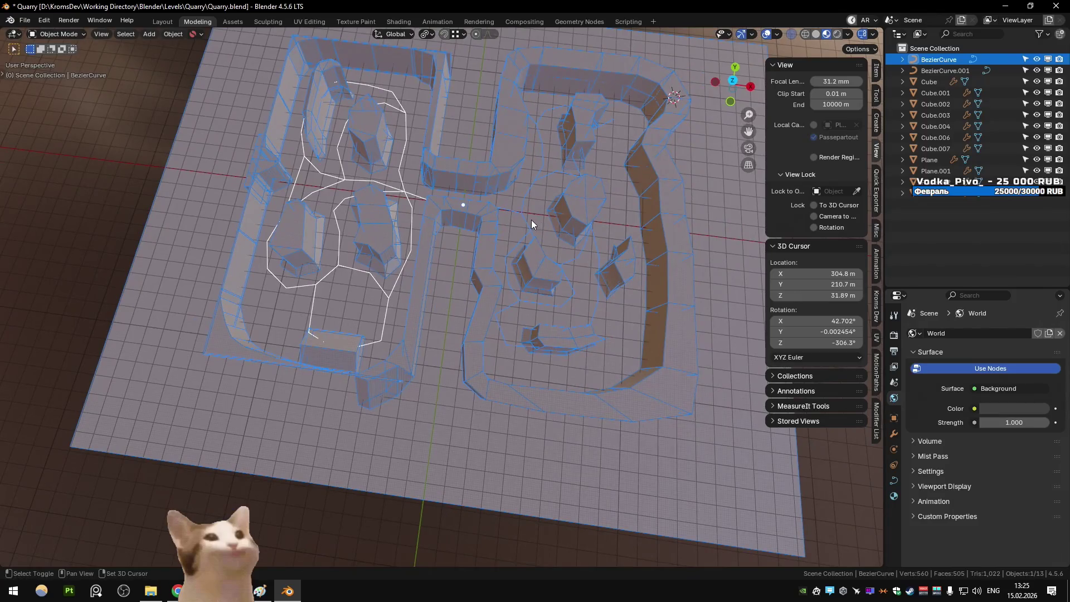
{"action": "left_click", "coordinate": [524, 222], "text": "shift"}
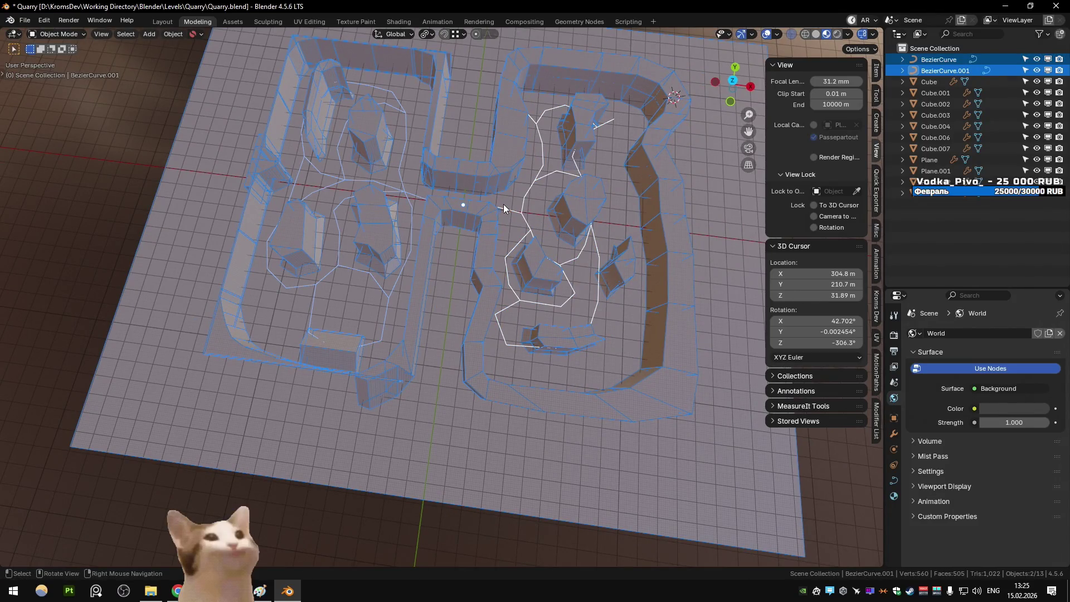
{"action": "key", "text": "KP_6"}
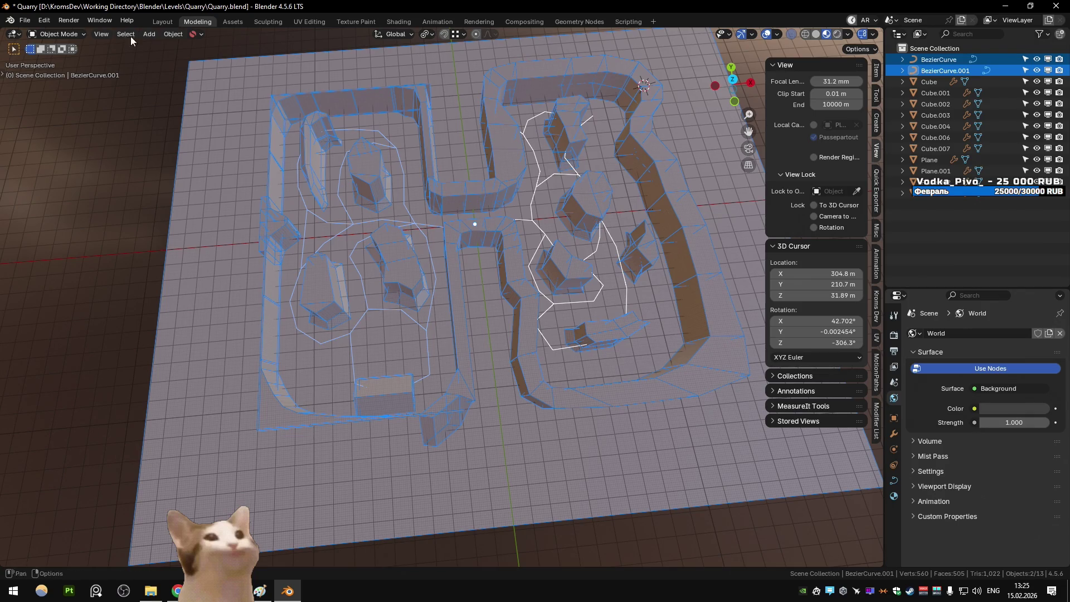
{"action": "left_click", "coordinate": [25, 20]}
{"action": "left_click", "coordinate": [34, 259]}
{"action": "left_click", "coordinate": [558, 312]}
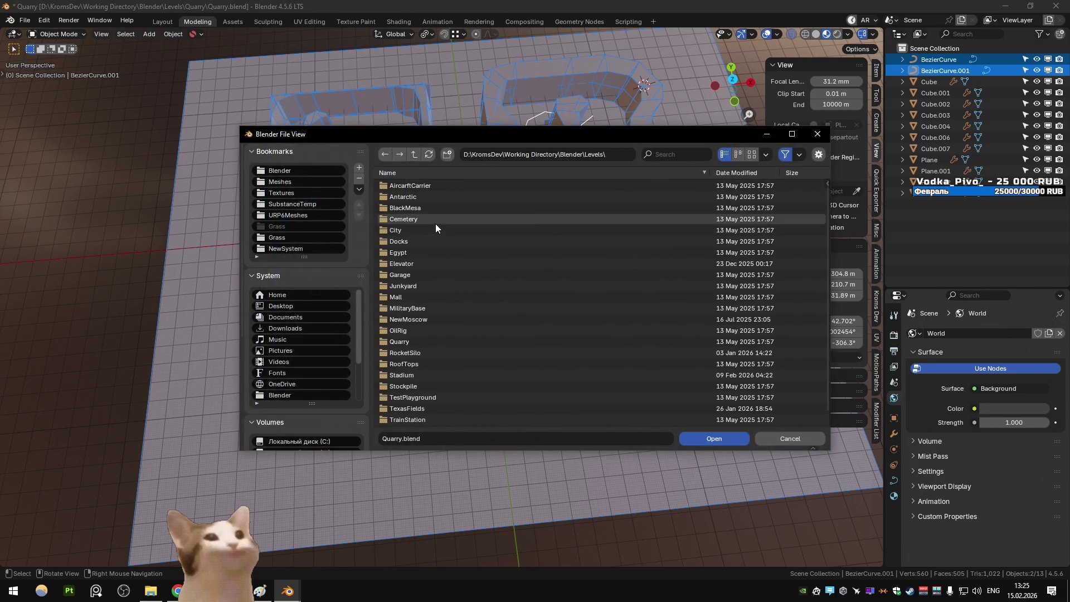
{"action": "scroll", "coordinate": [433, 233], "scroll_direction": "down", "scroll_amount": 1}
{"action": "scroll", "coordinate": [430, 228], "scroll_direction": "up", "scroll_amount": 1}
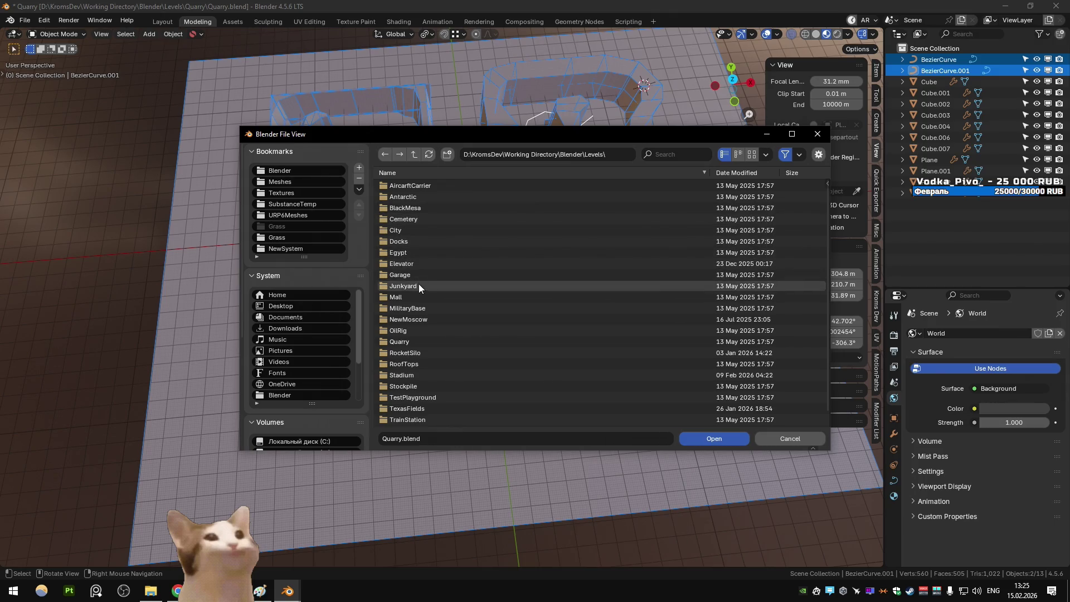
{"action": "scroll", "coordinate": [419, 293], "scroll_direction": "down", "scroll_amount": 1}
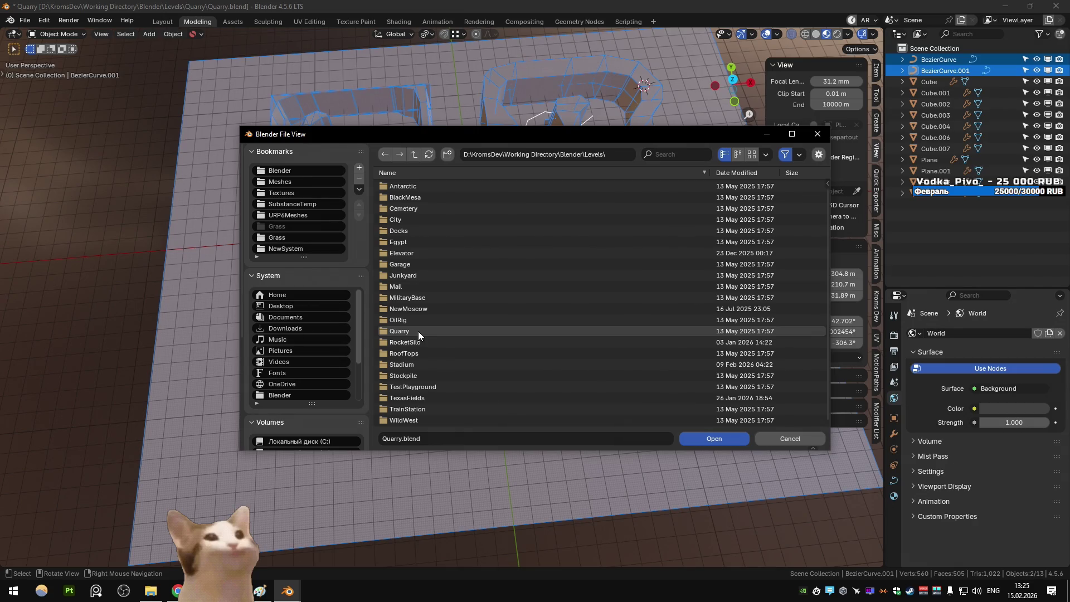
{"action": "left_click", "coordinate": [413, 154]}
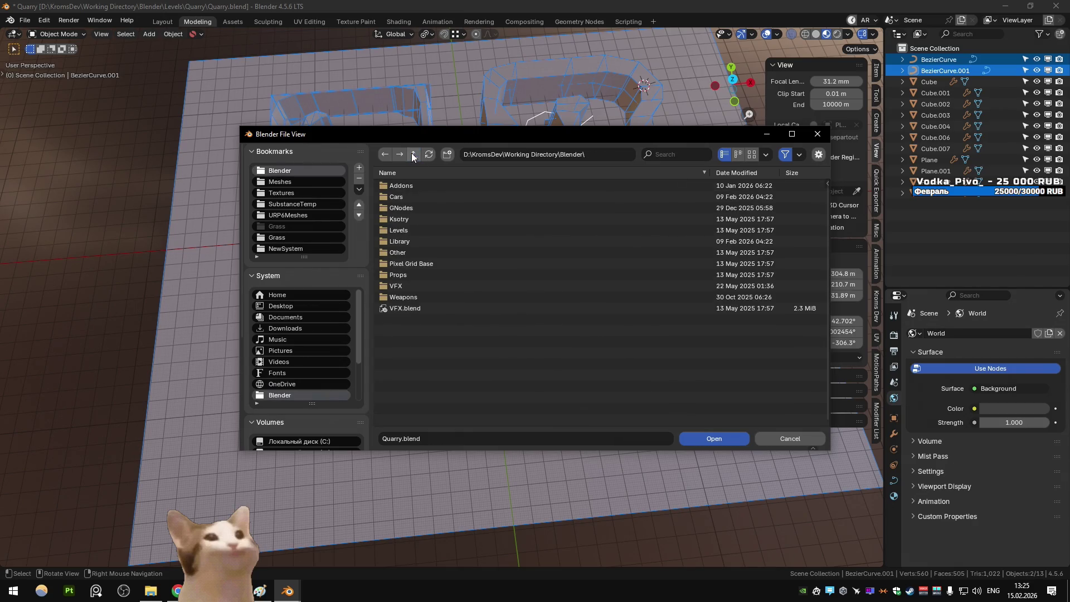
{"action": "left_click", "coordinate": [406, 255]}
{"action": "left_click", "coordinate": [415, 157]}
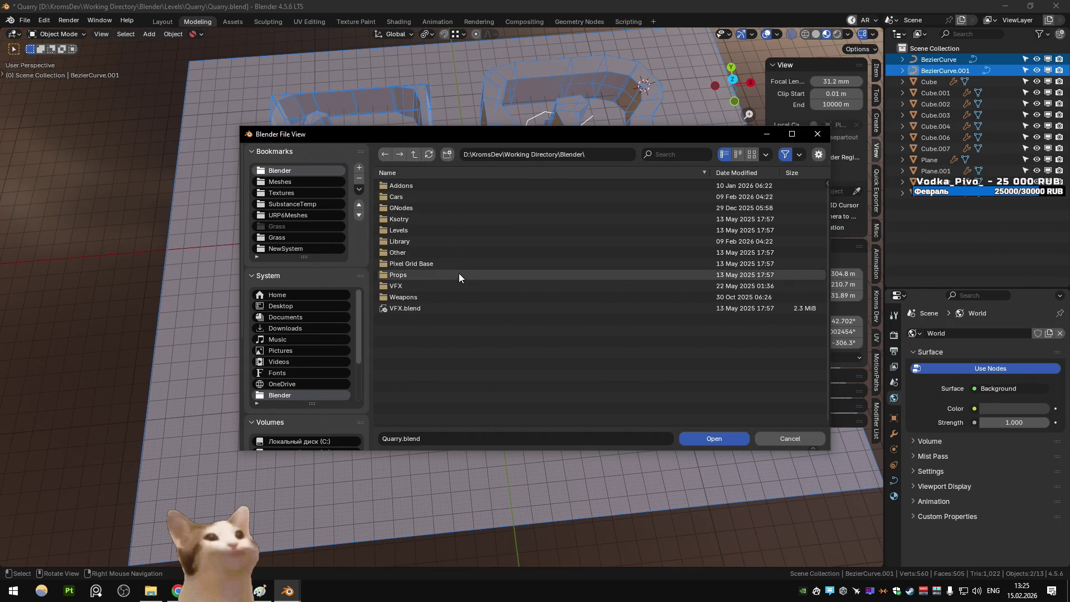
{"action": "left_click", "coordinate": [451, 230]}
{"action": "left_click", "coordinate": [790, 438]}
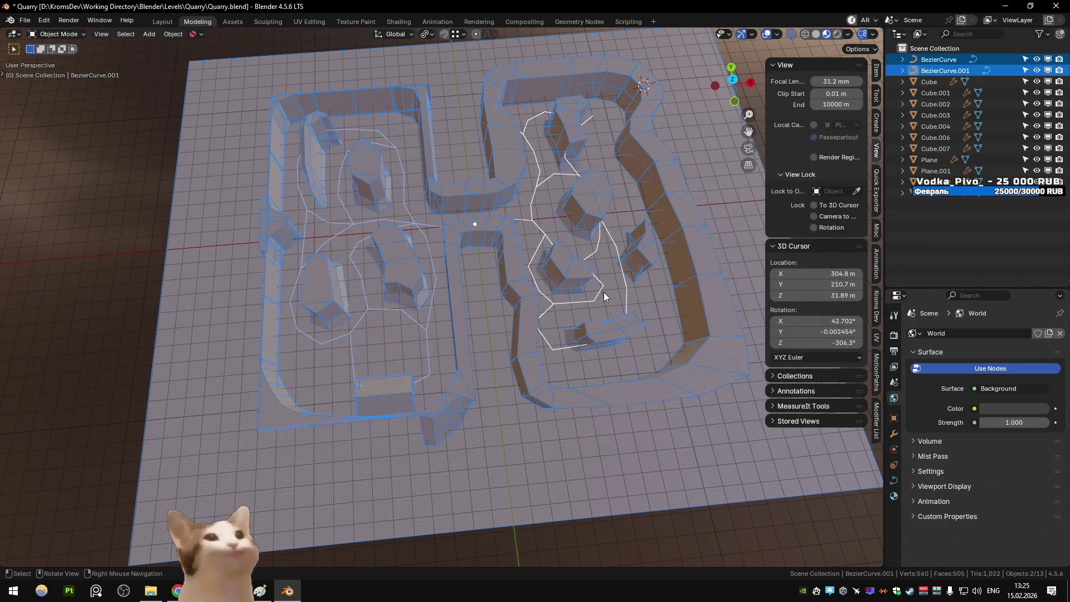
{"action": "key", "text": "shift+grave"}
{"action": "key", "text": "w"}
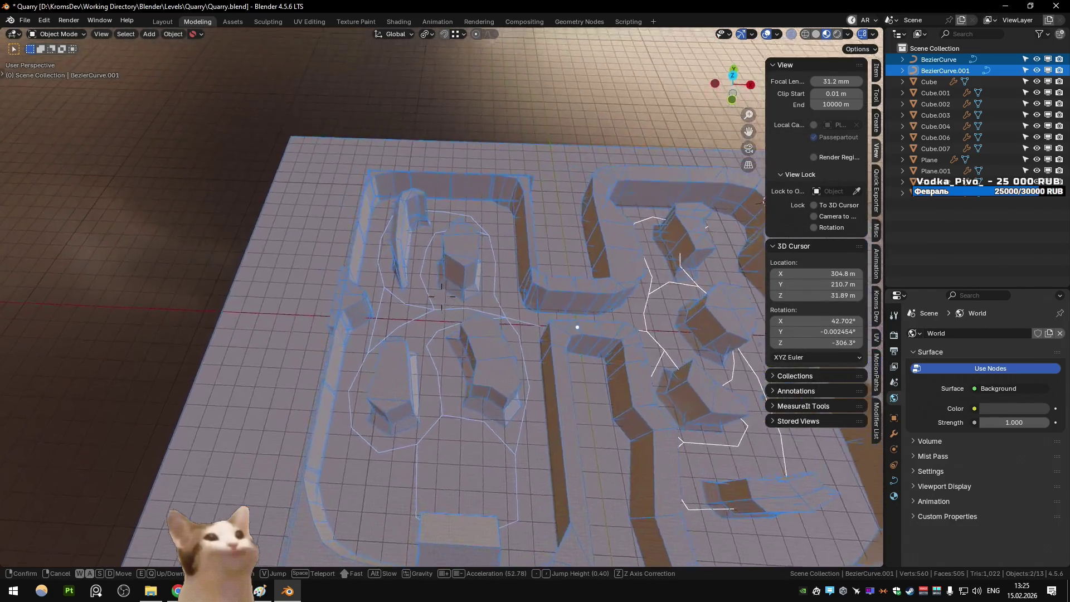
{"action": "key", "text": "s"}
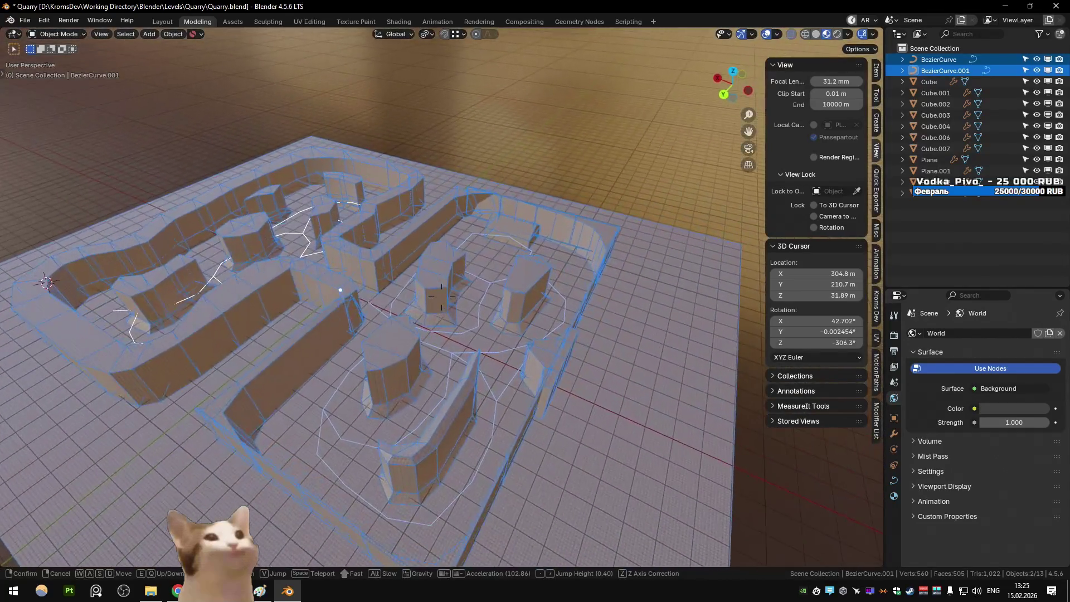
{"action": "key", "text": "Escape"}
{"action": "left_click", "coordinate": [518, 315]}
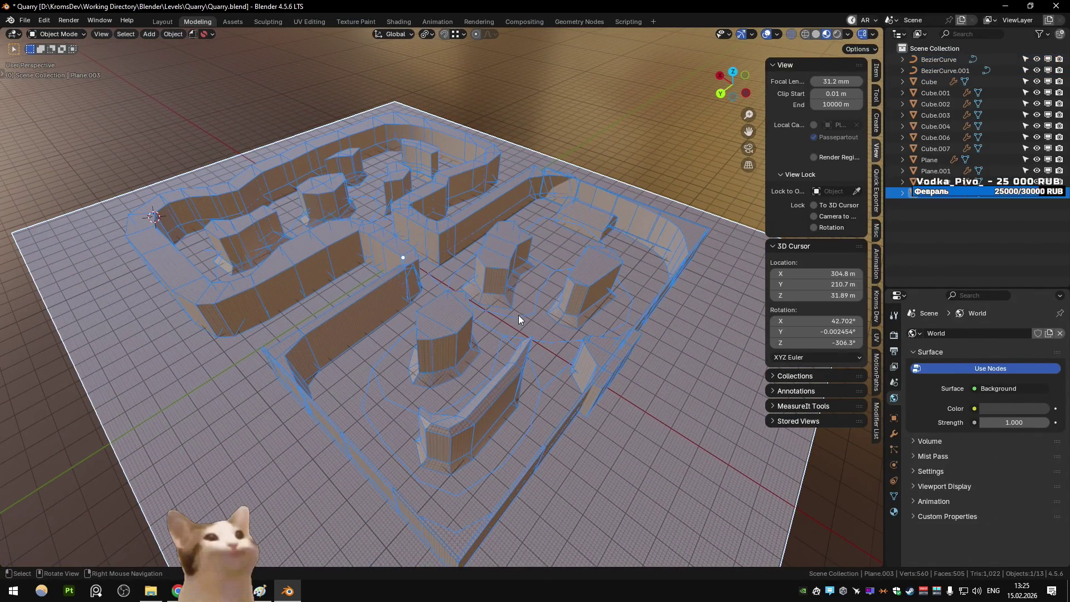
{"action": "left_click", "coordinate": [507, 273]}
{"action": "key", "text": "shift+grave"}
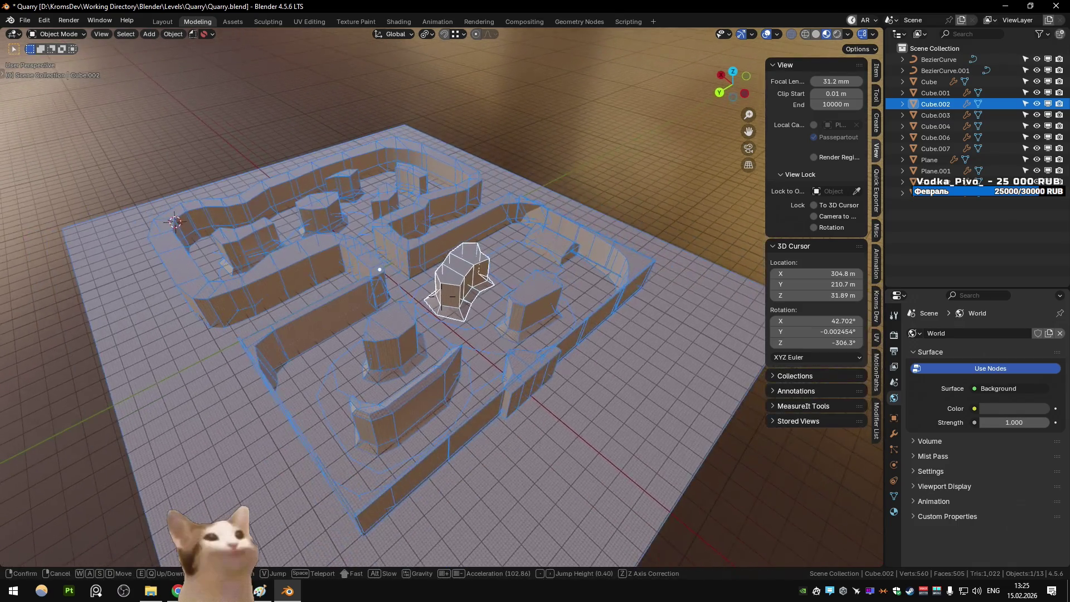
{"action": "left_click", "coordinate": [442, 296]}
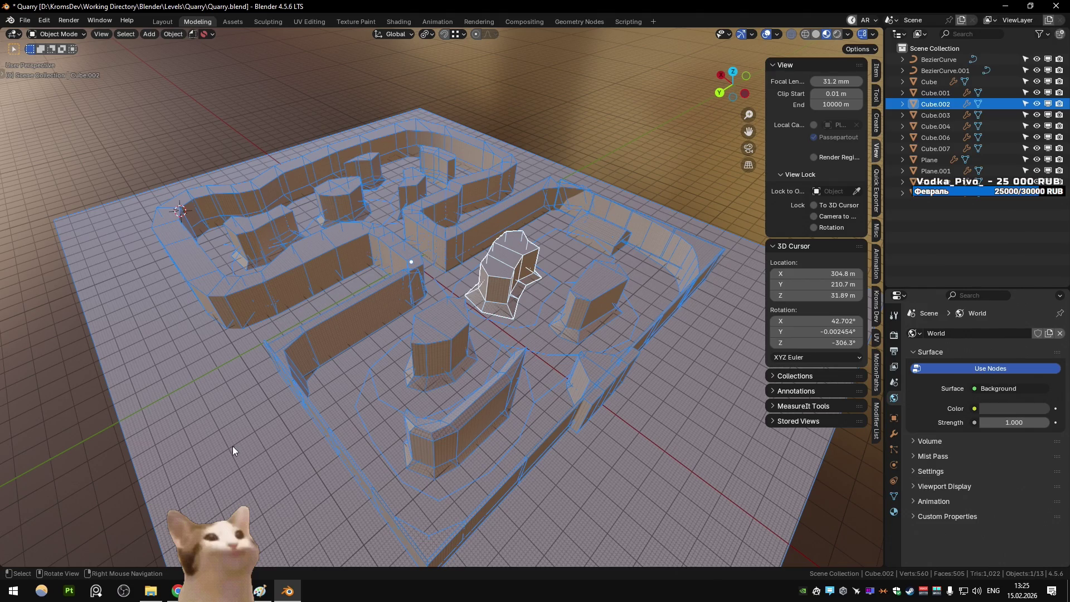
{"action": "key", "text": "super+shift+s"}
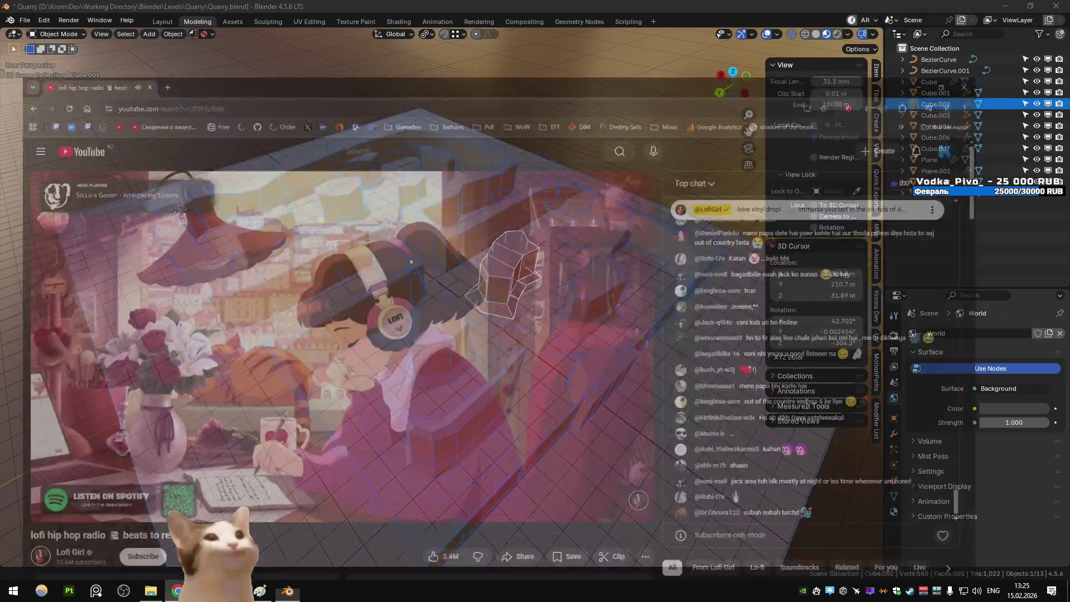
Search Google for 'quarry' in a new browser tab and show image results
{"action": "key", "text": "alt+Tab"}
{"action": "key", "text": "ctrl+t"}
{"action": "type", "text": "quarry"}
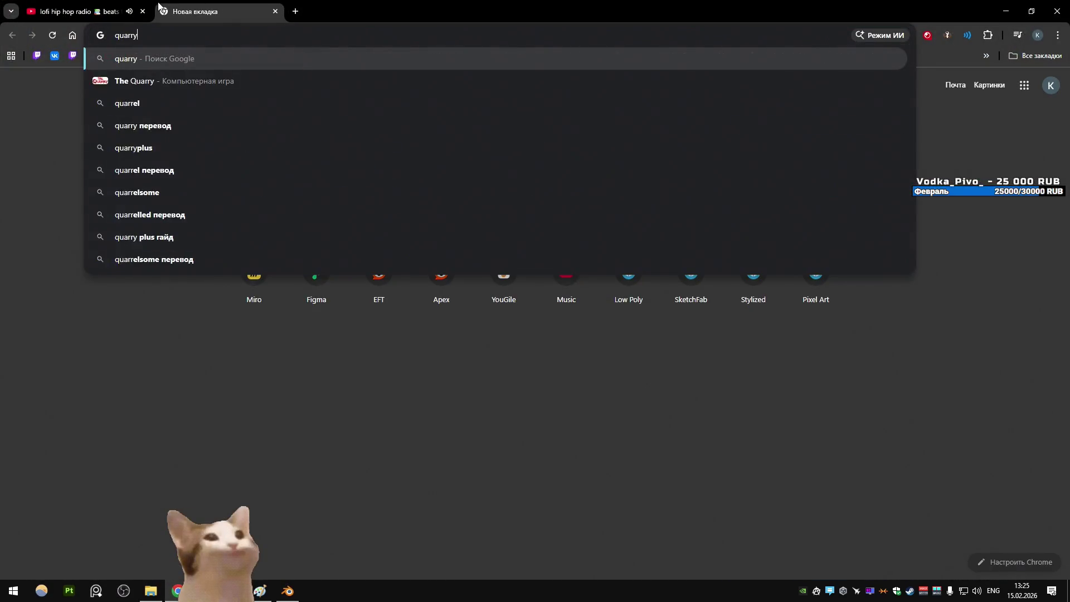
{"action": "key", "text": "Return"}
{"action": "left_click", "coordinate": [290, 148]}
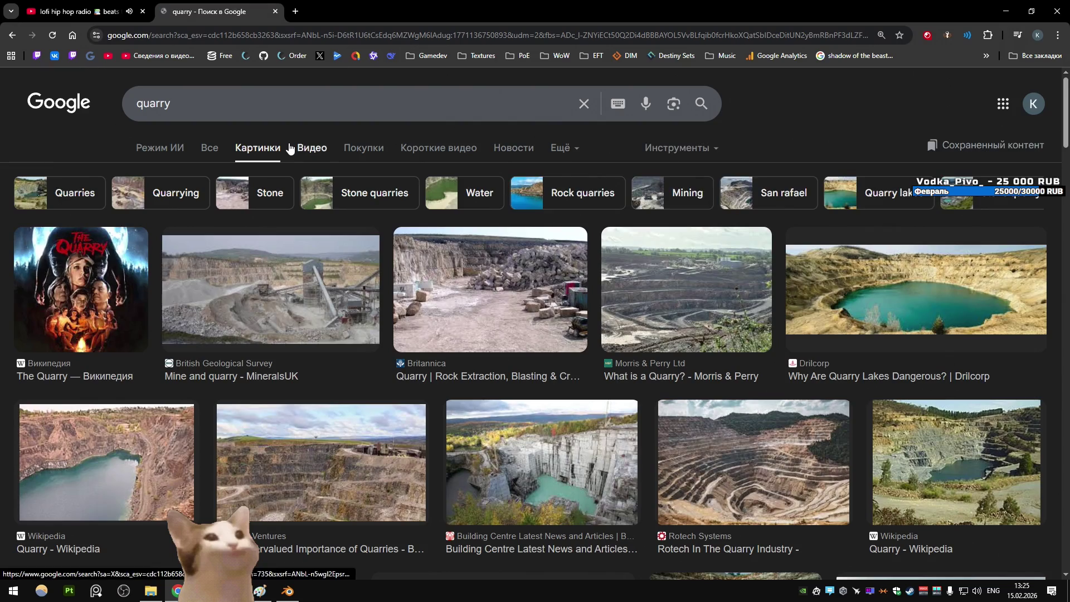
Scroll through the quarry image results, then return to Blender
{"action": "scroll", "coordinate": [363, 195], "scroll_direction": "down", "scroll_amount": 5}
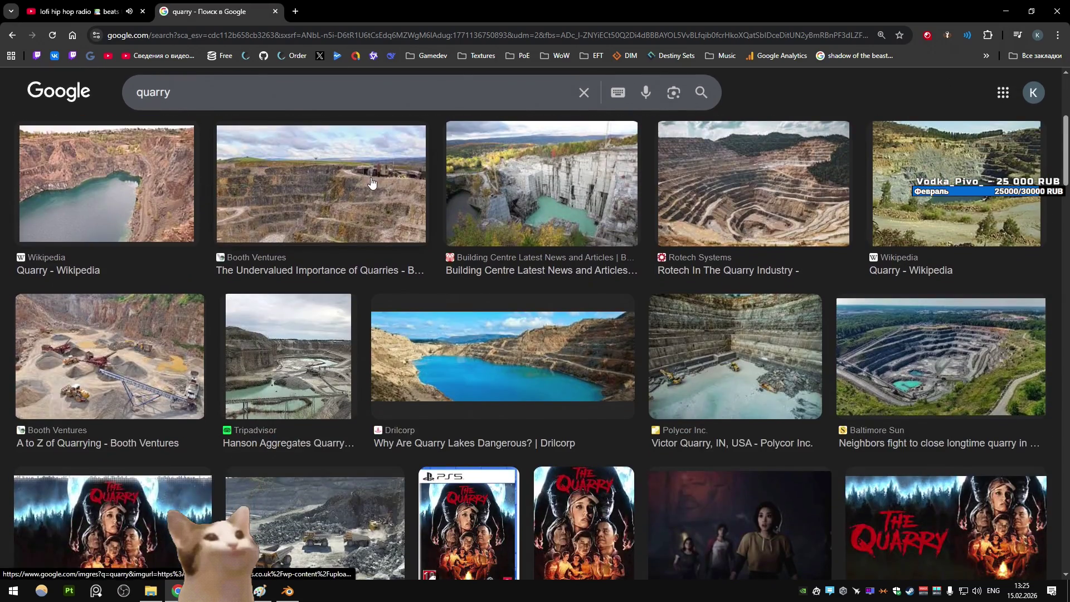
{"action": "scroll", "coordinate": [419, 200], "scroll_direction": "down", "scroll_amount": 6}
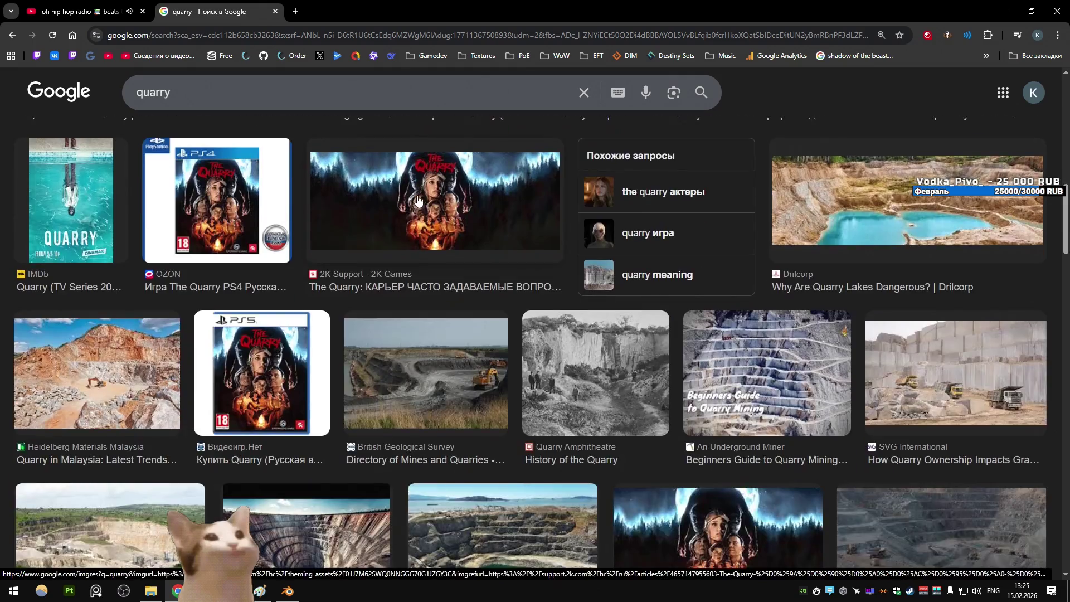
{"action": "scroll", "coordinate": [419, 200], "scroll_direction": "down", "scroll_amount": 6}
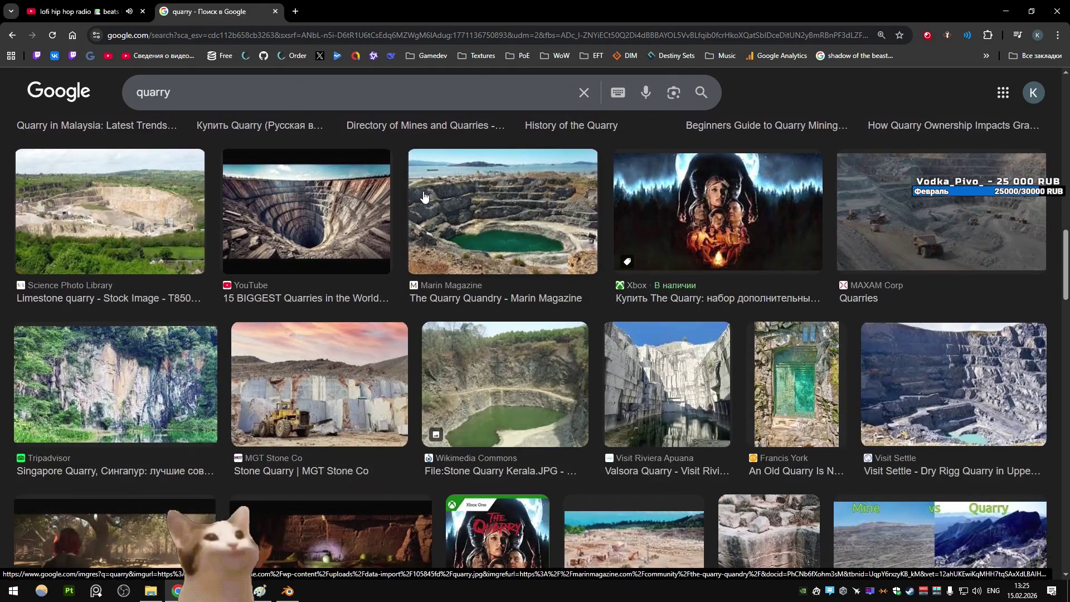
{"action": "scroll", "coordinate": [421, 193], "scroll_direction": "down", "scroll_amount": 5}
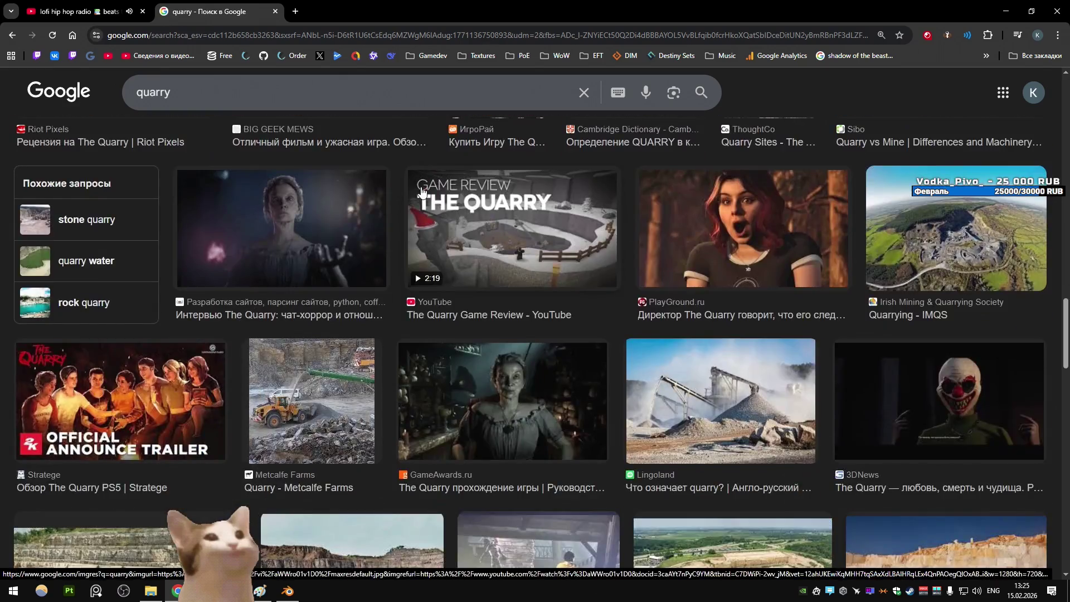
{"action": "scroll", "coordinate": [422, 191], "scroll_direction": "down", "scroll_amount": 5}
{"action": "scroll", "coordinate": [423, 188], "scroll_direction": "down", "scroll_amount": 5}
{"action": "scroll", "coordinate": [422, 188], "scroll_direction": "down", "scroll_amount": 3}
{"action": "scroll", "coordinate": [424, 190], "scroll_direction": "down", "scroll_amount": 3}
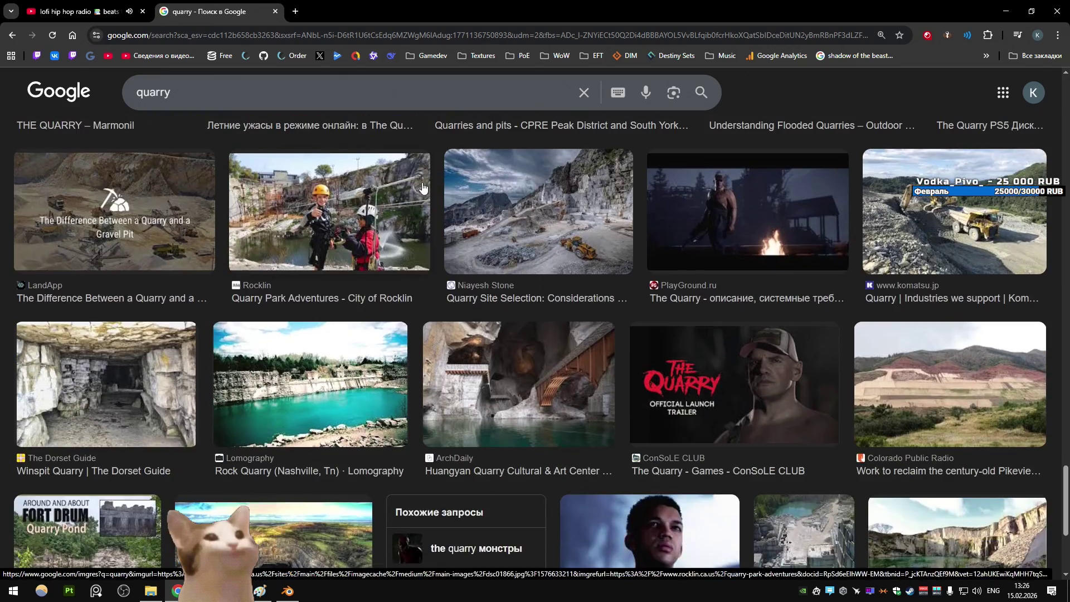
{"action": "scroll", "coordinate": [423, 190], "scroll_direction": "down", "scroll_amount": 6}
{"action": "scroll", "coordinate": [536, 307], "scroll_direction": "down", "scroll_amount": 6}
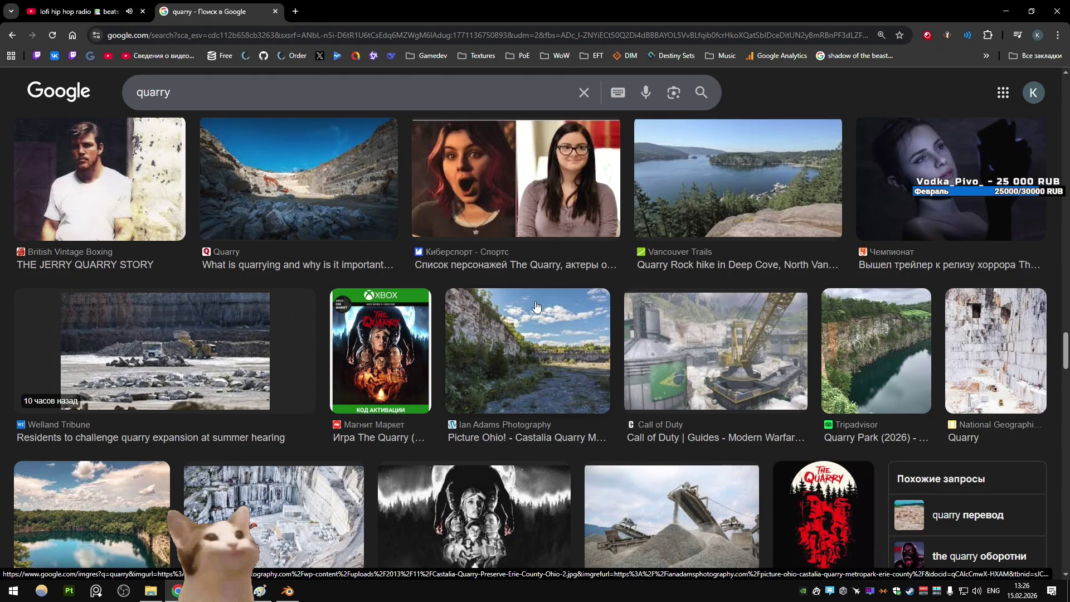
{"action": "left_click", "coordinate": [287, 591]}
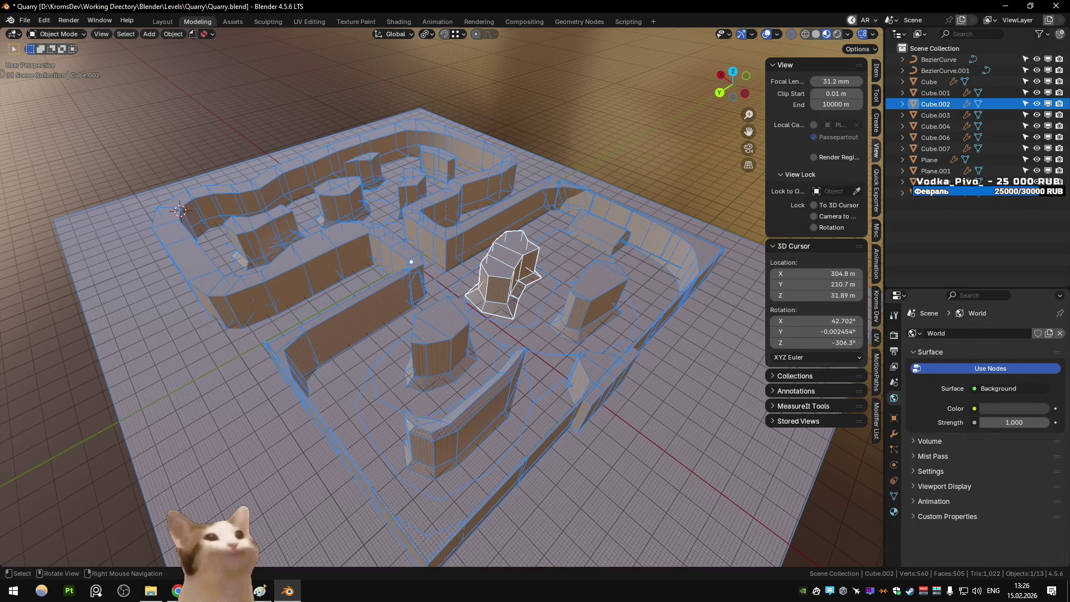
In File Explorer, browse into the Blender > Levels > Quarry folder
{"action": "left_click", "coordinate": [151, 591]}
{"action": "left_click", "coordinate": [360, 214]}
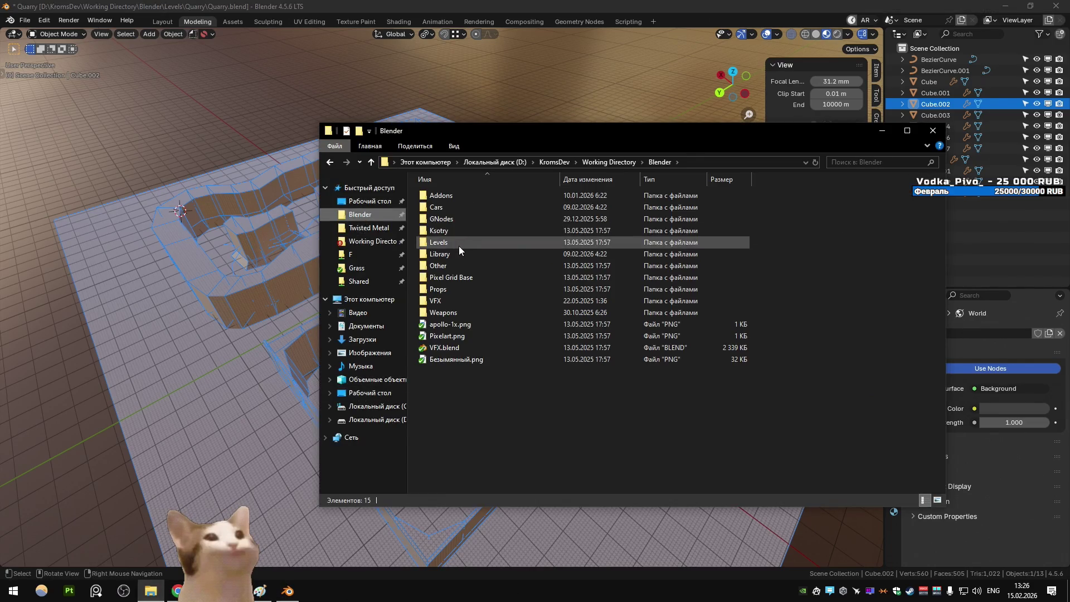
{"action": "double_click", "coordinate": [459, 246]}
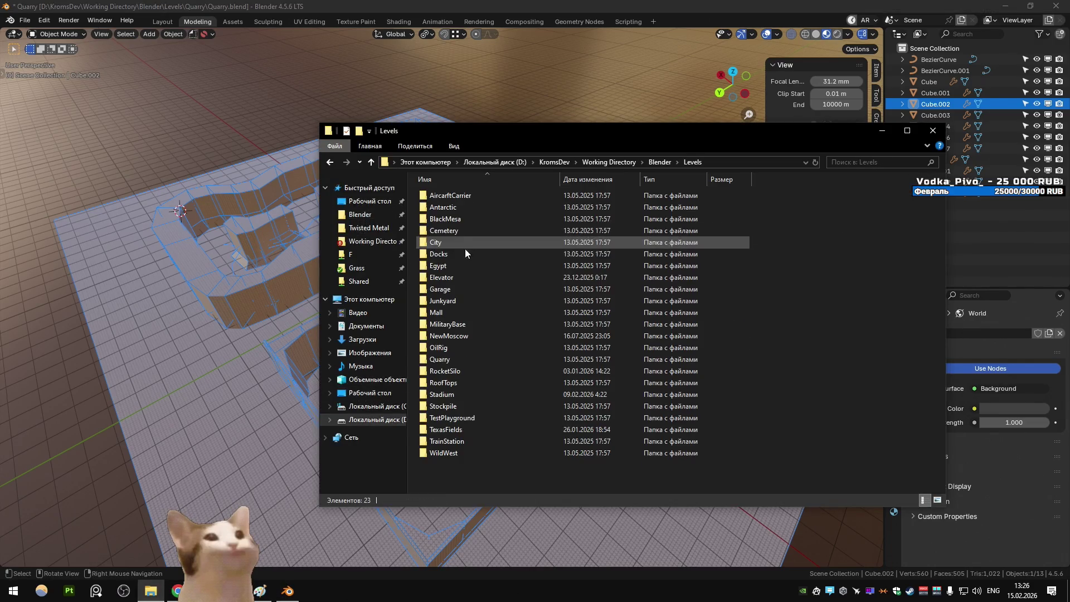
{"action": "double_click", "coordinate": [473, 360]}
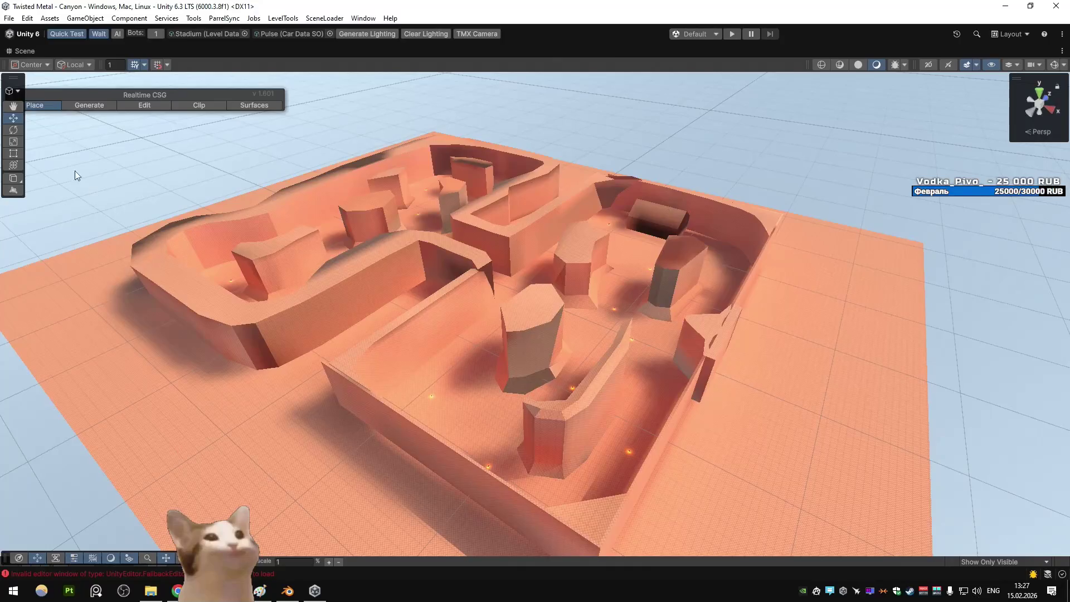
Restore the full Unity layout and reveal the Canyon scene from Assets/Scenes in Explorer
{"action": "right_click", "coordinate": [22, 54]}
{"action": "left_click", "coordinate": [56, 71]}
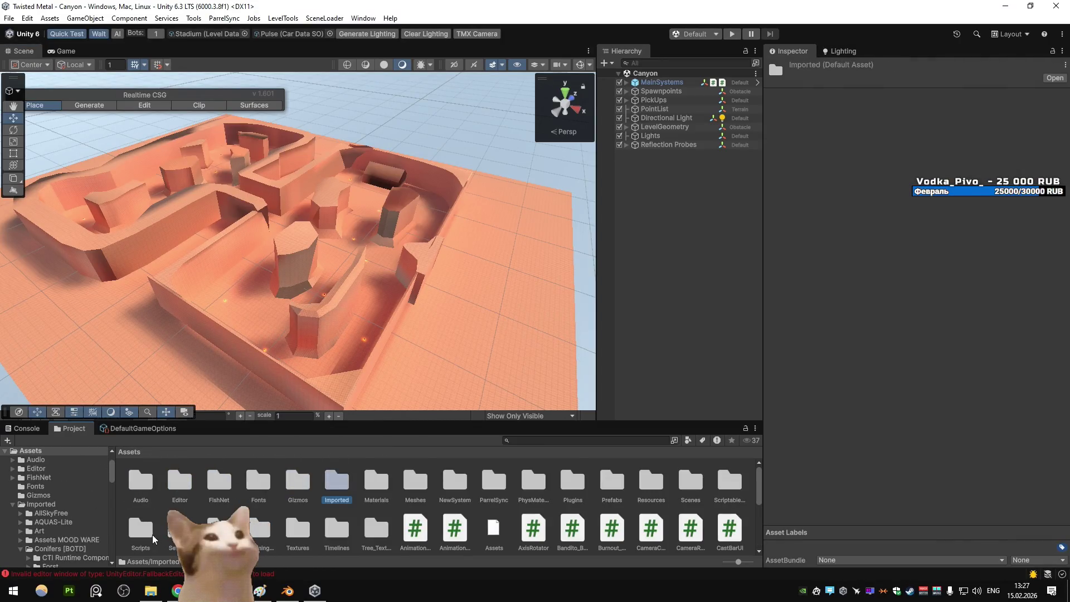
{"action": "double_click", "coordinate": [680, 508]}
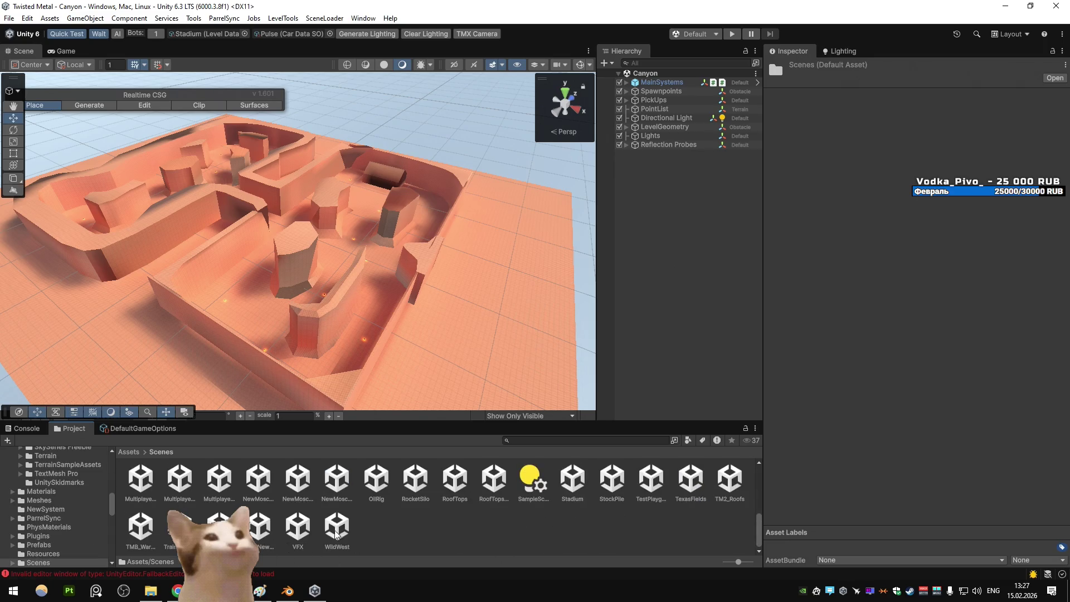
{"action": "scroll", "coordinate": [342, 534], "scroll_direction": "up", "scroll_amount": 3}
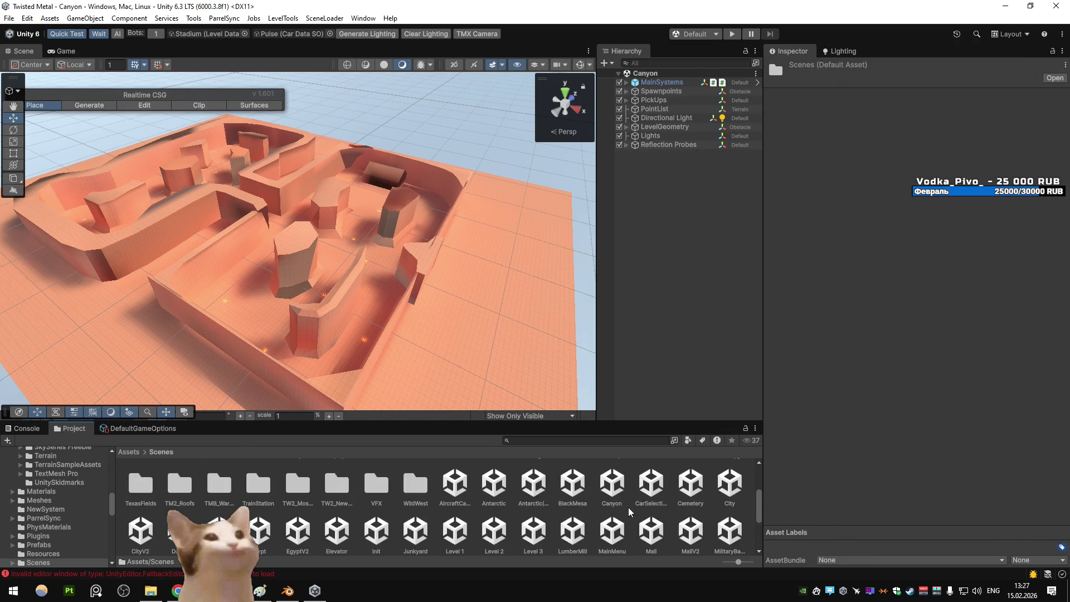
{"action": "right_click", "coordinate": [622, 485]}
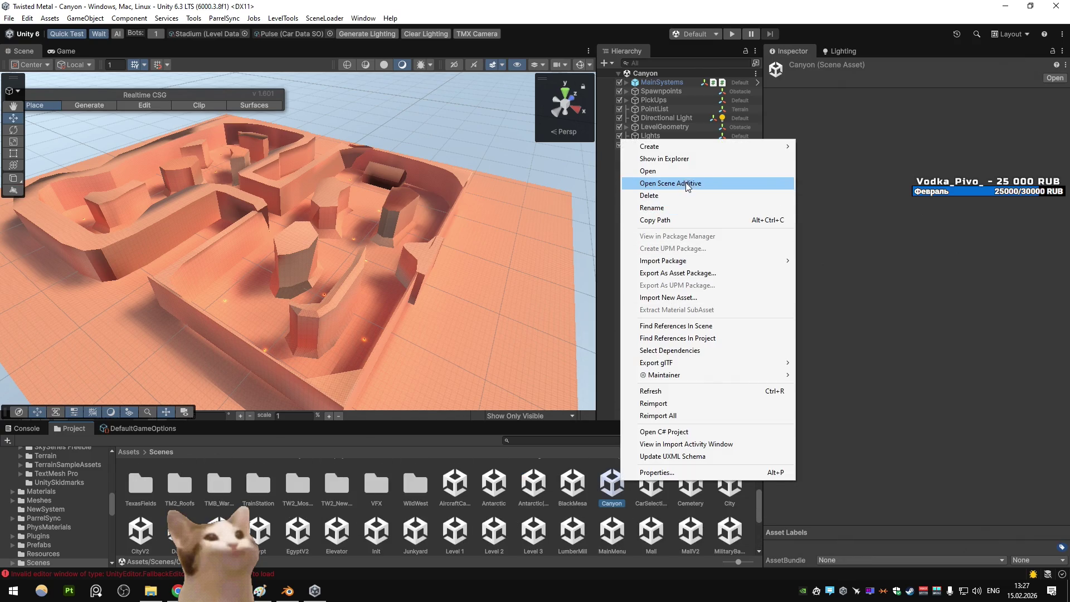
{"action": "left_click", "coordinate": [663, 159]}
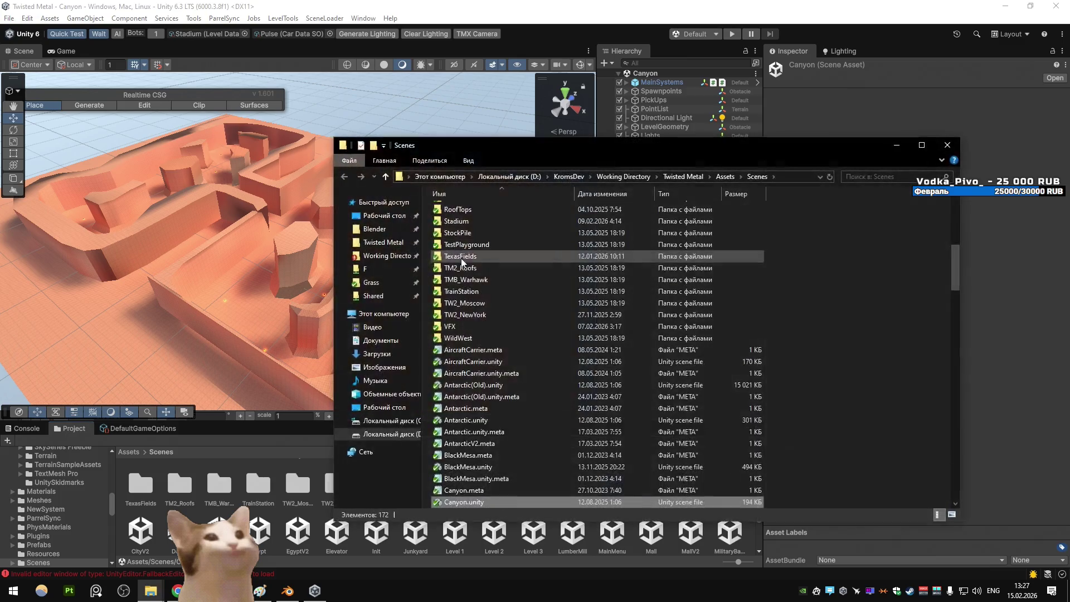
Show the TortoiseSVN revision log for Canyon.unity
{"action": "right_click", "coordinate": [464, 500]}
{"action": "mouse_move", "coordinate": [544, 372]}
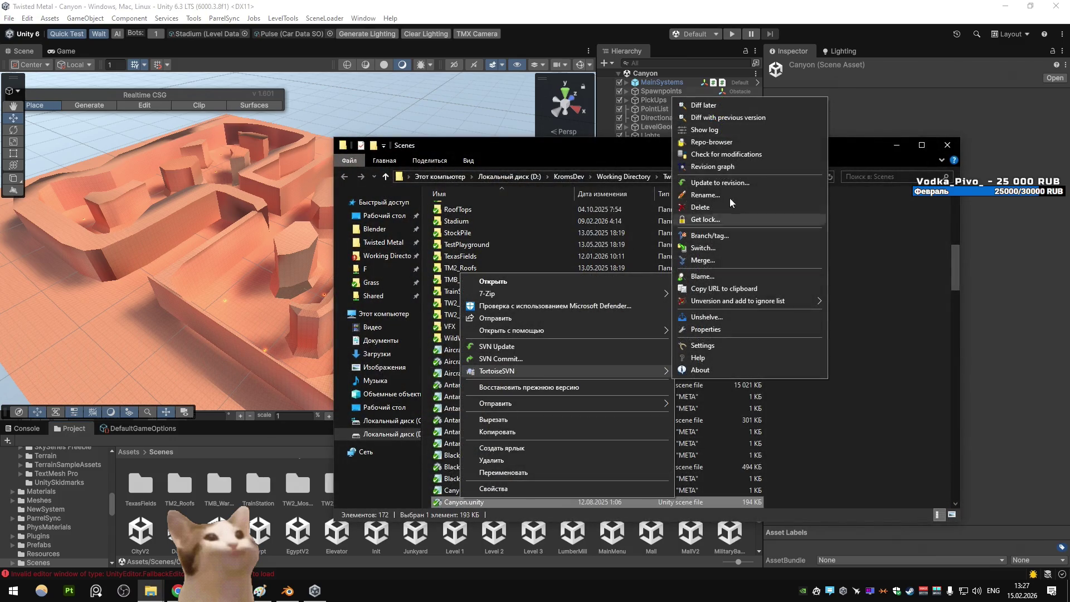
{"action": "left_click", "coordinate": [724, 132]}
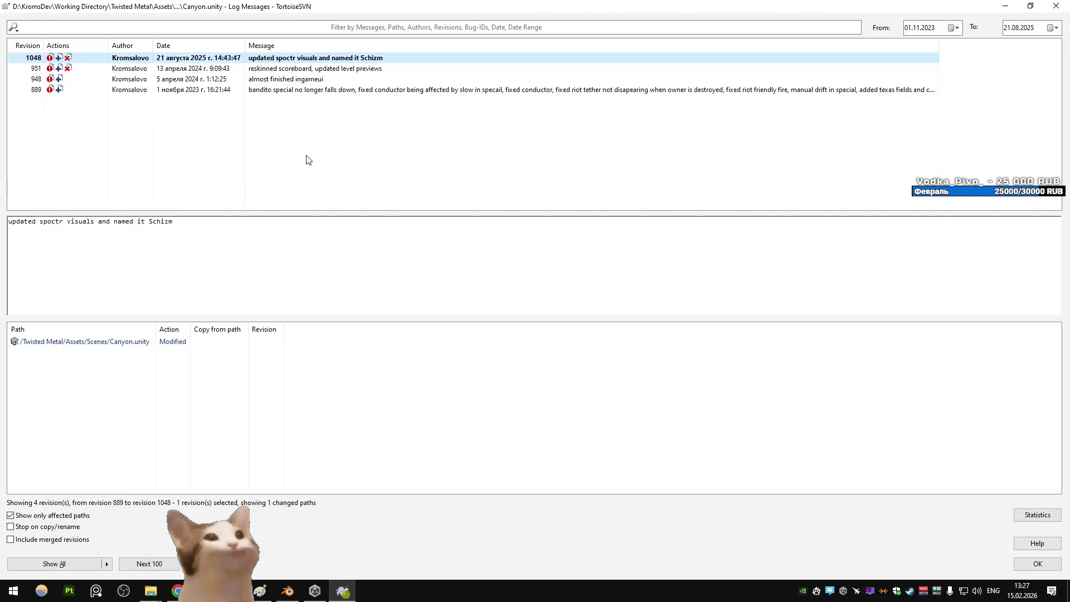
Check that revision 889 (1 November 2023) added Canyon.unity, then close the log window
{"action": "left_click", "coordinate": [181, 90]}
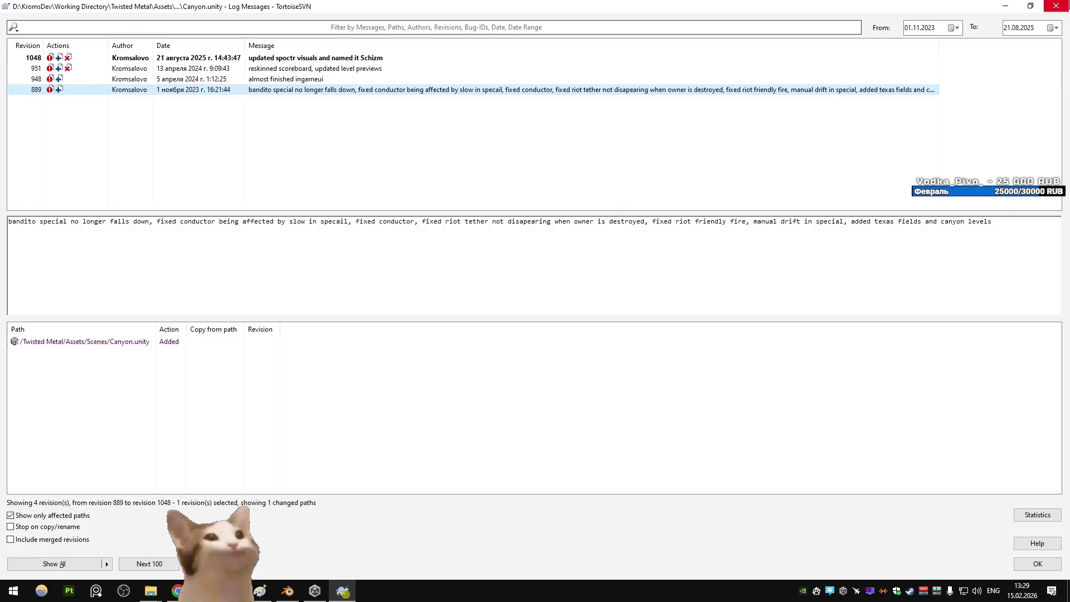
{"action": "left_click", "coordinate": [1056, 7]}
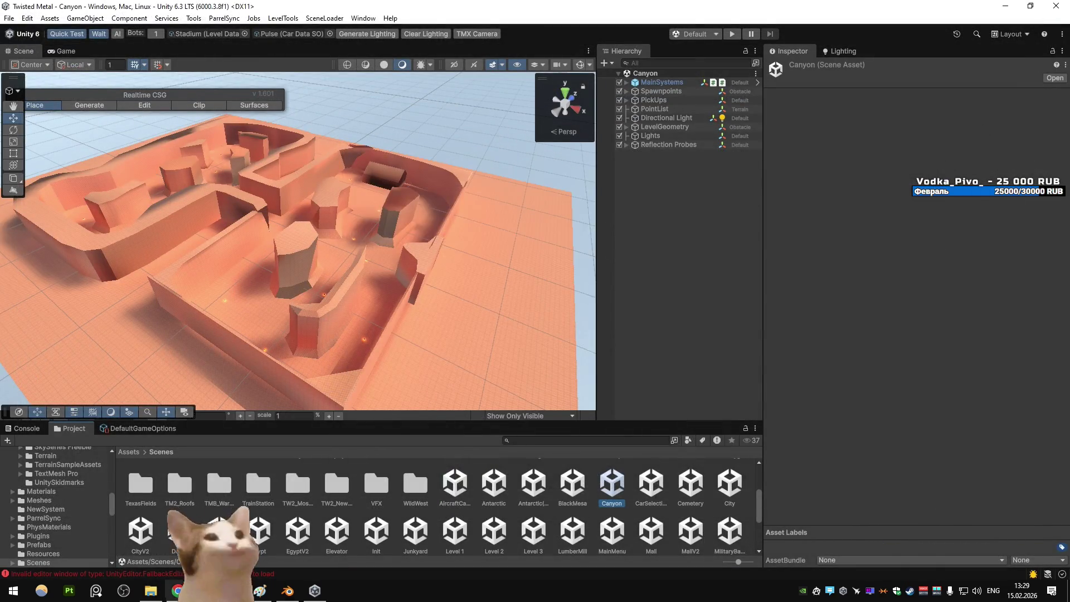
In Chrome, search Google Images for 'quarry level', correcting the misspelled query
{"action": "left_click", "coordinate": [177, 590]}
{"action": "left_click", "coordinate": [206, 95]}
{"action": "type", "text": "levle"}
{"action": "key", "text": "Return"}
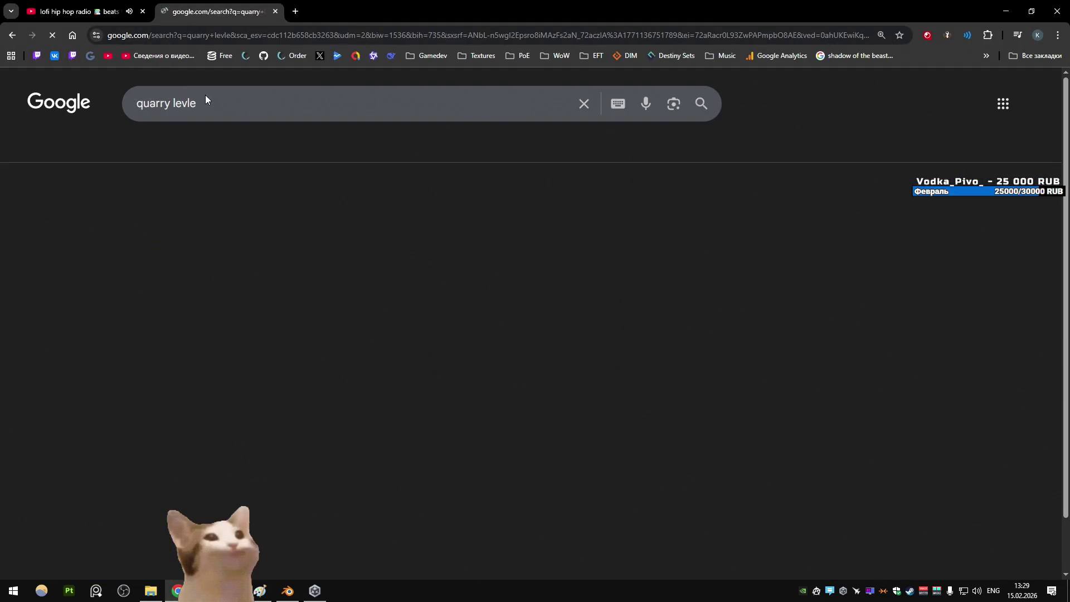
{"action": "left_click_drag", "start_coordinate": [197, 103], "coordinate": [184, 104]}
{"action": "type", "text": "vel"}
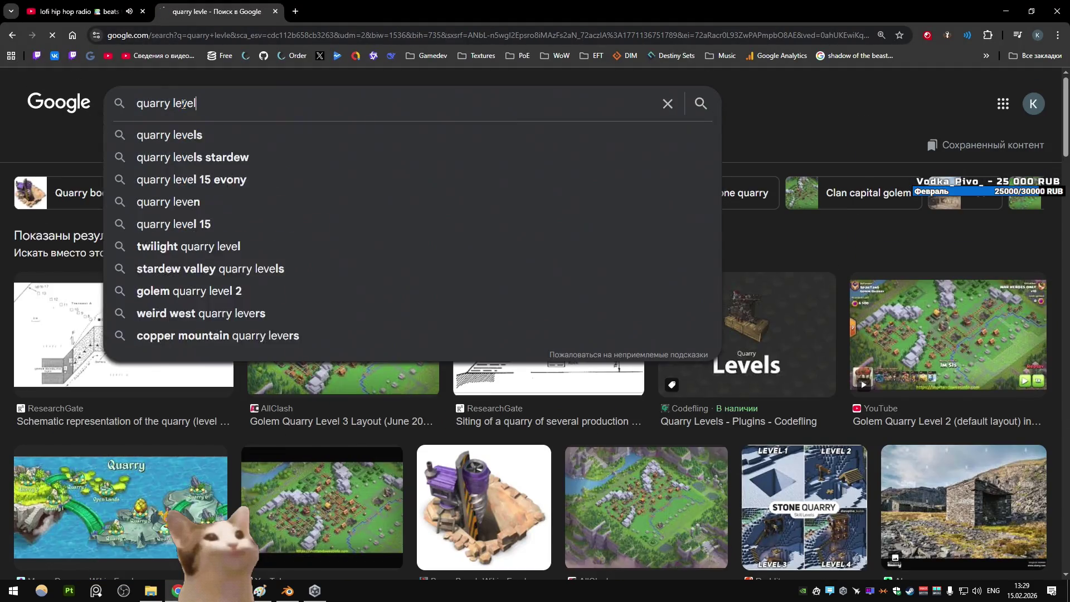
{"action": "key", "text": "Return"}
Scroll through the 'quarry level' image results, then go back to the earlier quarry results
{"action": "scroll", "coordinate": [419, 215], "scroll_direction": "down", "scroll_amount": 6}
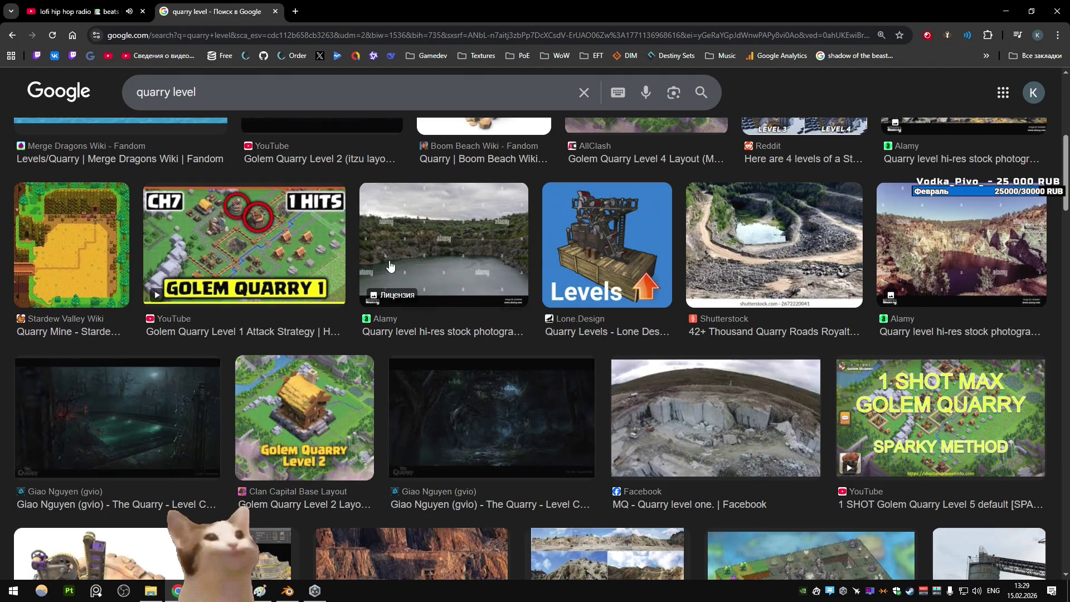
{"action": "scroll", "coordinate": [392, 266], "scroll_direction": "down", "scroll_amount": 5}
{"action": "scroll", "coordinate": [398, 257], "scroll_direction": "down", "scroll_amount": 6}
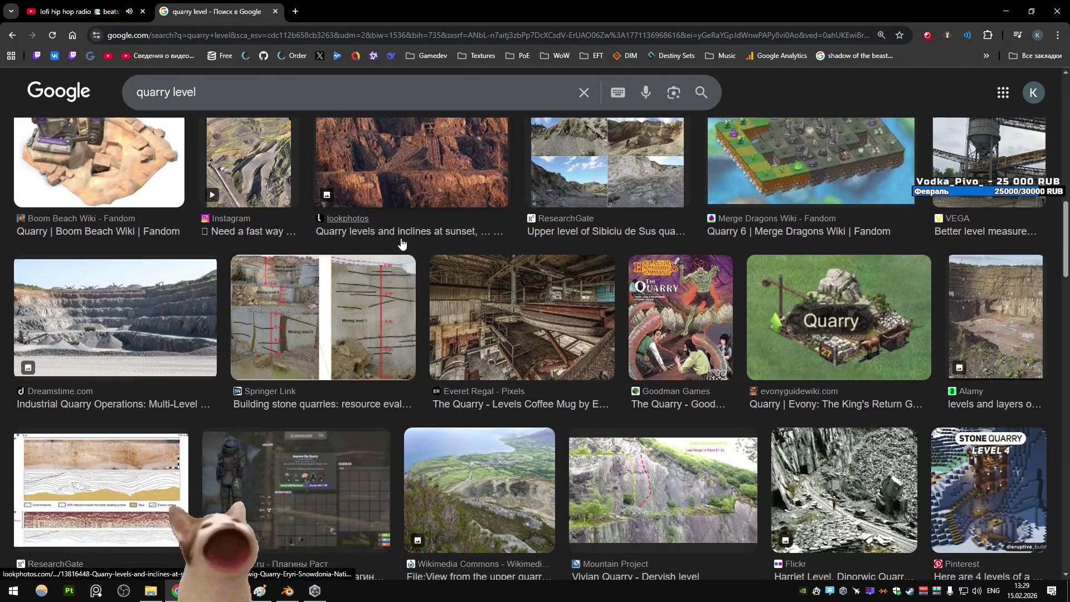
{"action": "scroll", "coordinate": [401, 243], "scroll_direction": "down", "scroll_amount": 7}
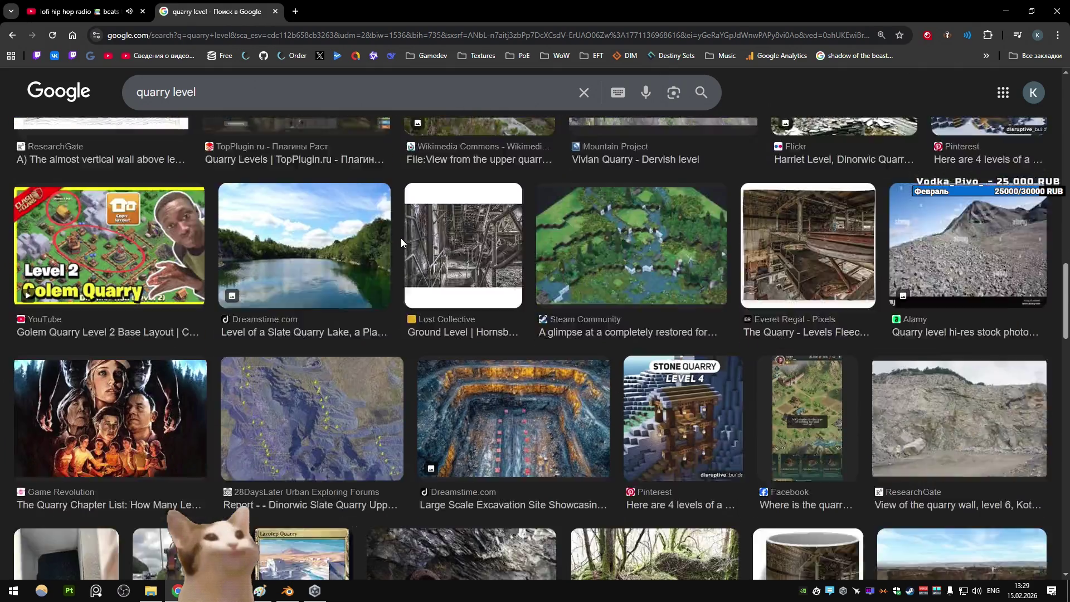
{"action": "scroll", "coordinate": [402, 243], "scroll_direction": "down", "scroll_amount": 6}
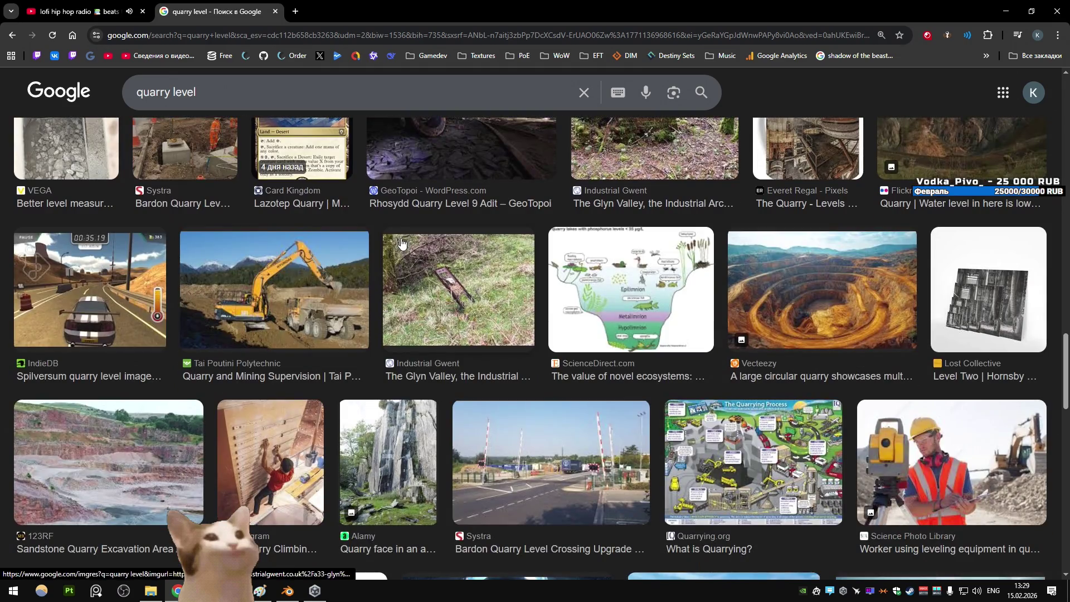
{"action": "scroll", "coordinate": [401, 243], "scroll_direction": "down", "scroll_amount": 7}
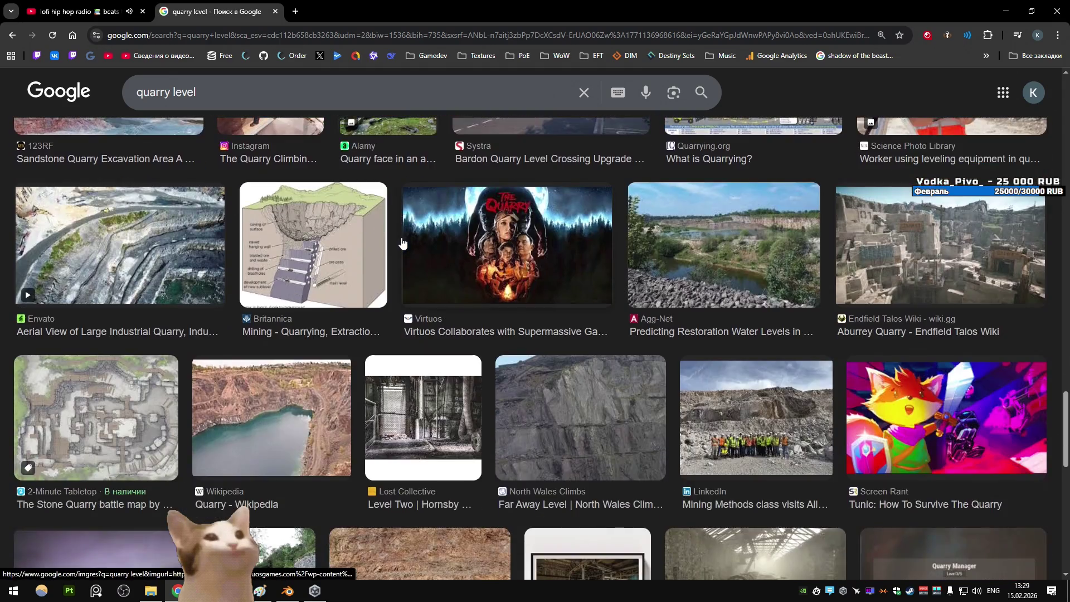
{"action": "scroll", "coordinate": [402, 243], "scroll_direction": "down", "scroll_amount": 6}
{"action": "scroll", "coordinate": [402, 243], "scroll_direction": "down", "scroll_amount": 6}
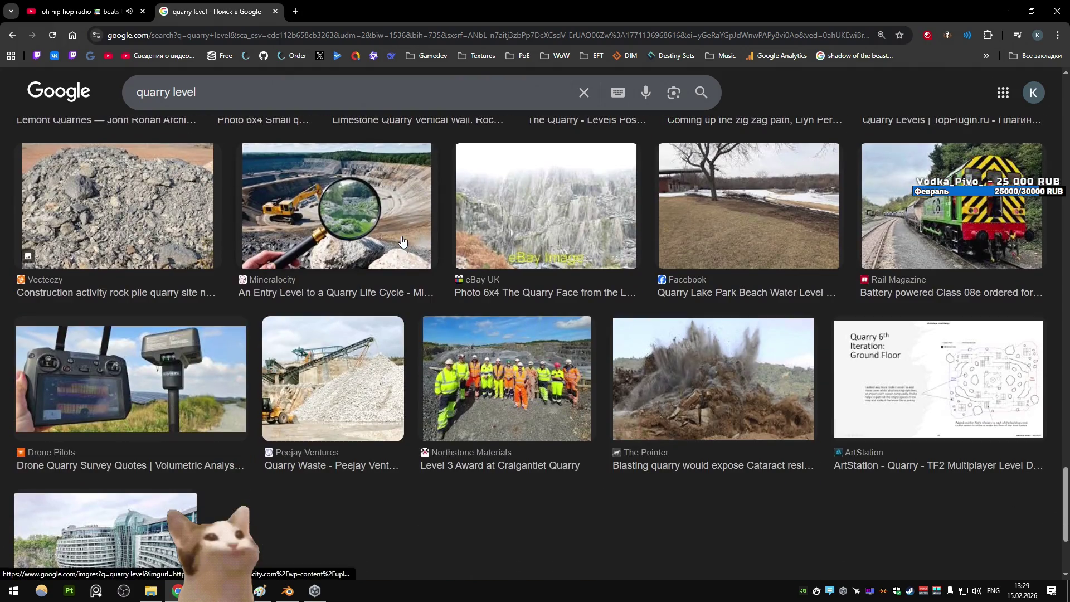
{"action": "scroll", "coordinate": [403, 242], "scroll_direction": "down", "scroll_amount": 3}
{"action": "key", "text": "alt+Left"}
{"action": "key", "text": "alt+Left"}
Open the Britannica quarry photo's page in a new background tab
{"action": "scroll", "coordinate": [358, 215], "scroll_direction": "down", "scroll_amount": 7}
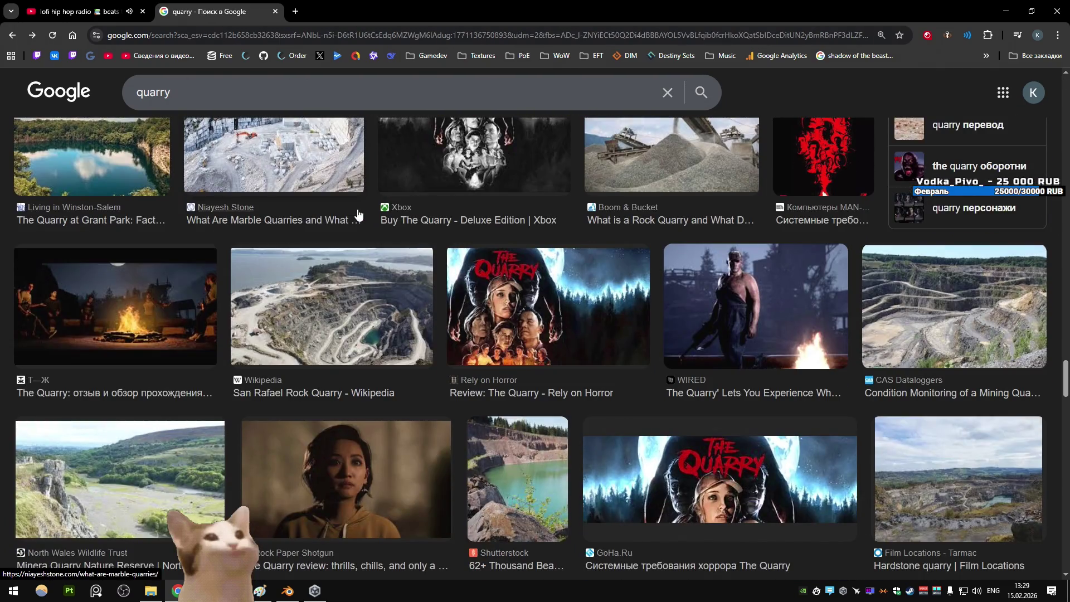
{"action": "scroll", "coordinate": [359, 214], "scroll_direction": "up", "scroll_amount": 5}
{"action": "scroll", "coordinate": [368, 215], "scroll_direction": "up", "scroll_amount": 20}
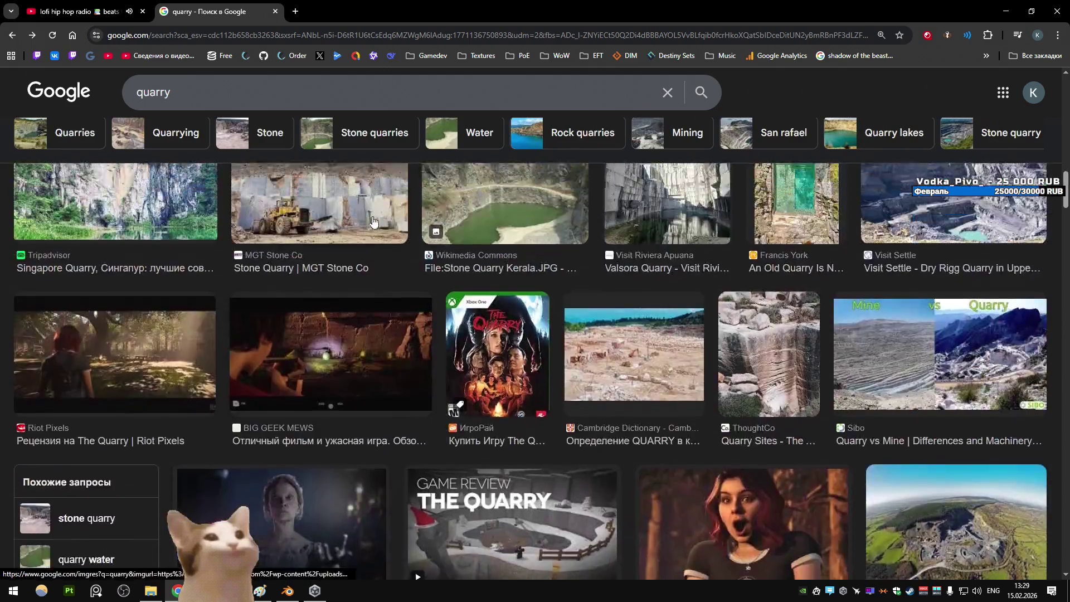
{"action": "scroll", "coordinate": [377, 217], "scroll_direction": "up", "scroll_amount": 5}
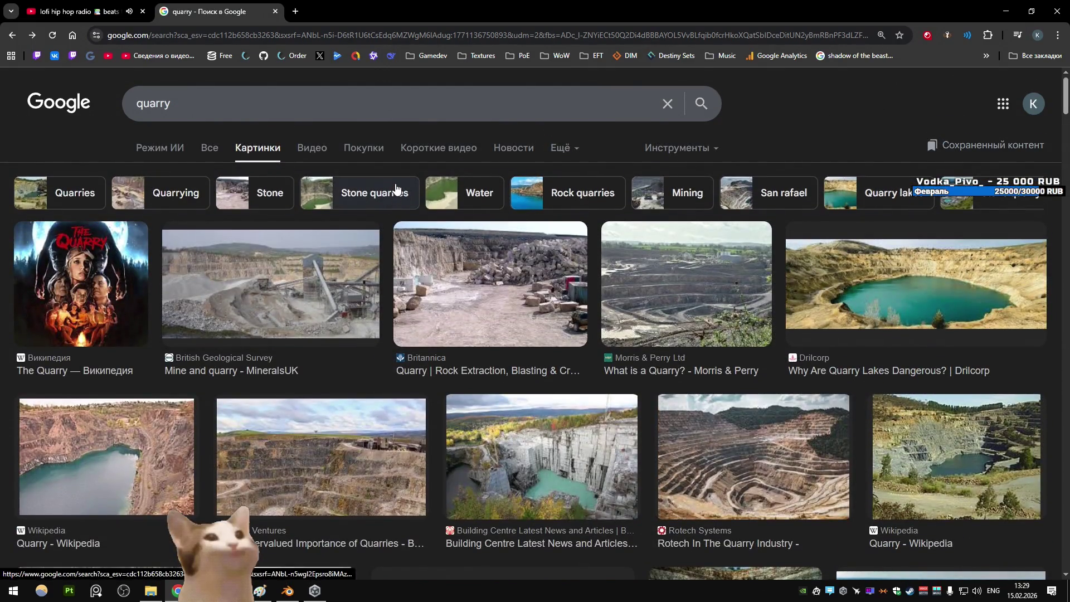
{"action": "left_click", "coordinate": [556, 290]}
{"action": "middle_click", "coordinate": [556, 290]}
{"action": "left_click", "coordinate": [1013, 243]}
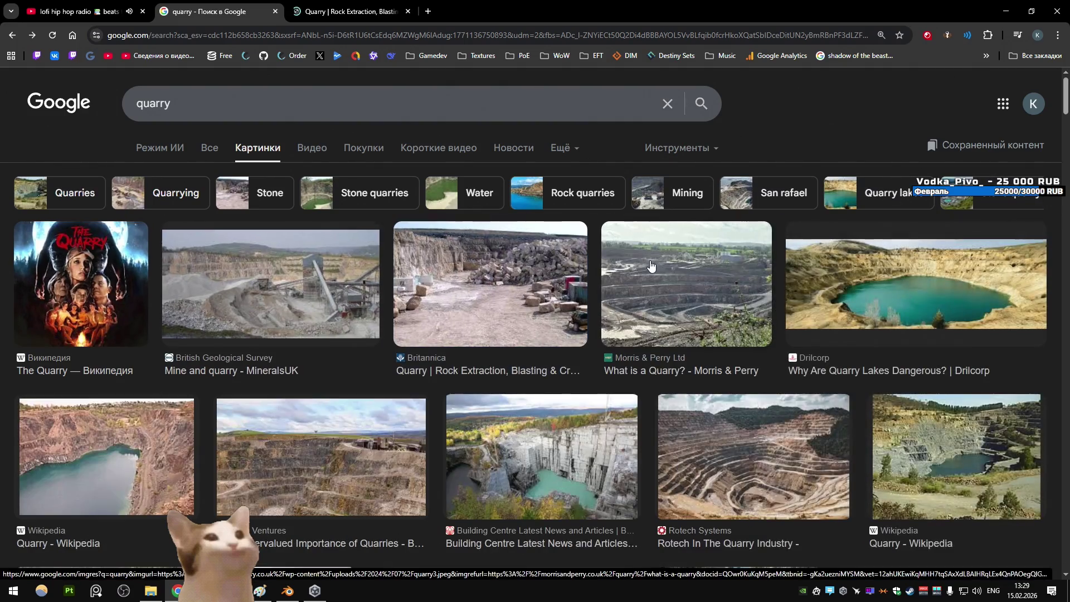
Browse far down the 'quarry' image results for reference photos, then return to the search box
{"action": "scroll", "coordinate": [572, 240], "scroll_direction": "down", "scroll_amount": 4}
{"action": "scroll", "coordinate": [572, 239], "scroll_direction": "down", "scroll_amount": 10}
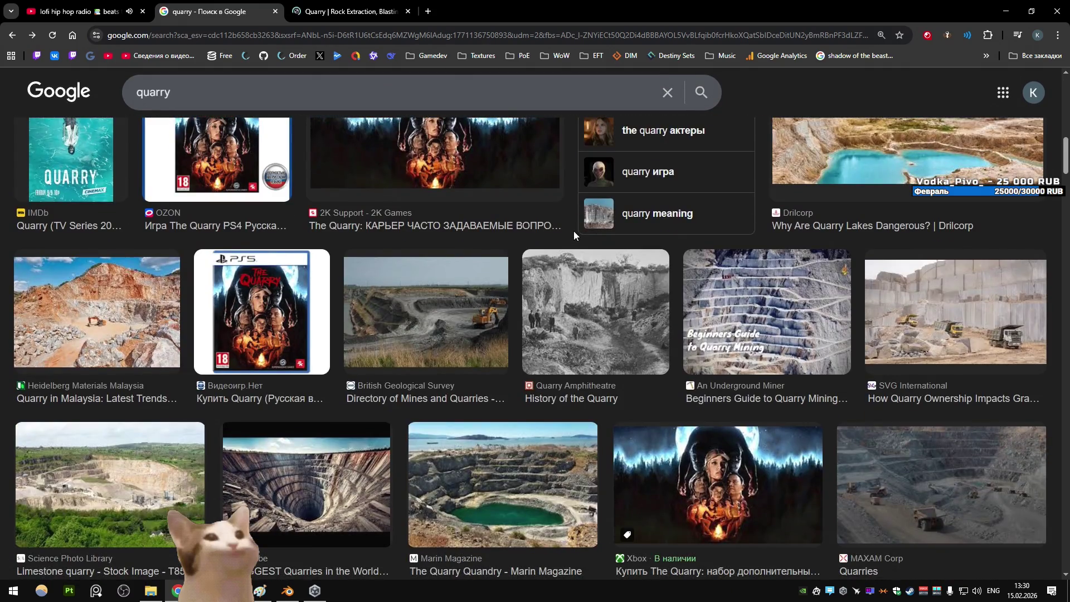
{"action": "scroll", "coordinate": [573, 230], "scroll_direction": "down", "scroll_amount": 6}
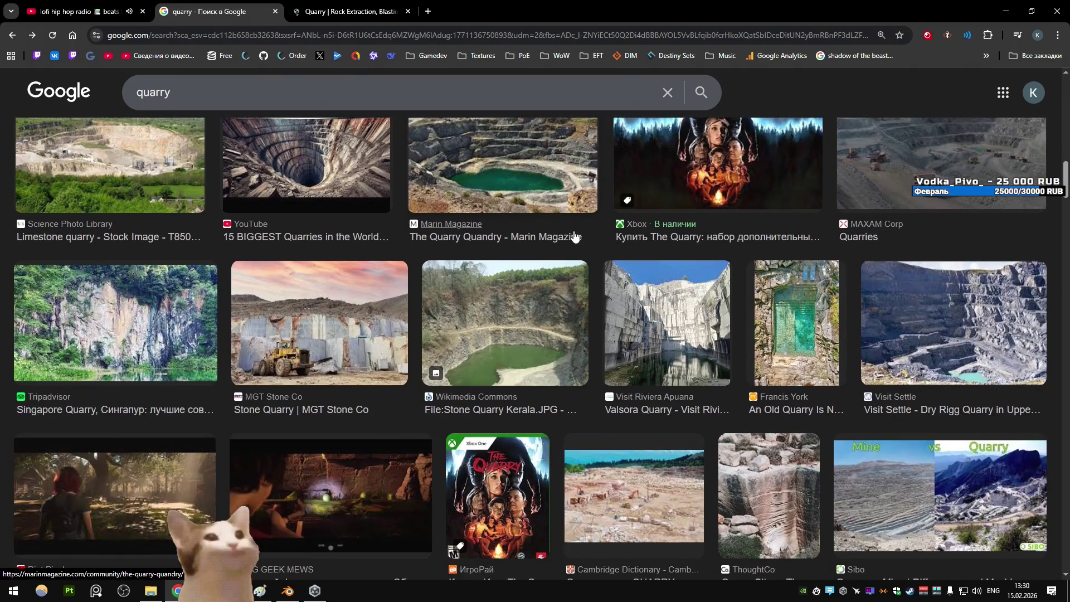
{"action": "scroll", "coordinate": [574, 237], "scroll_direction": "down", "scroll_amount": 8}
{"action": "scroll", "coordinate": [575, 236], "scroll_direction": "down", "scroll_amount": 11}
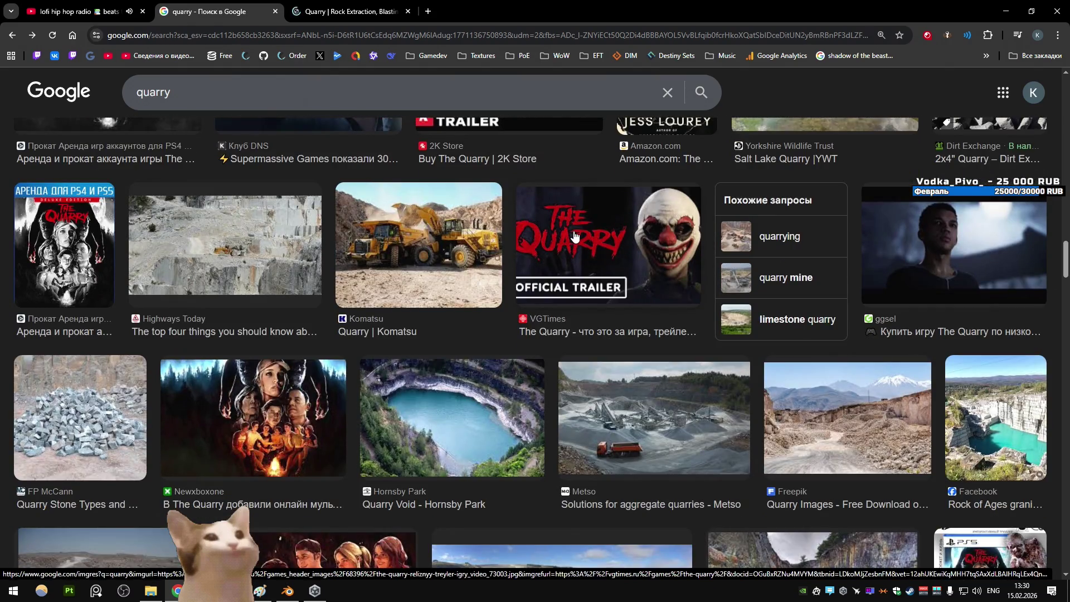
{"action": "scroll", "coordinate": [574, 237], "scroll_direction": "down", "scroll_amount": 6}
{"action": "scroll", "coordinate": [575, 237], "scroll_direction": "down", "scroll_amount": 5}
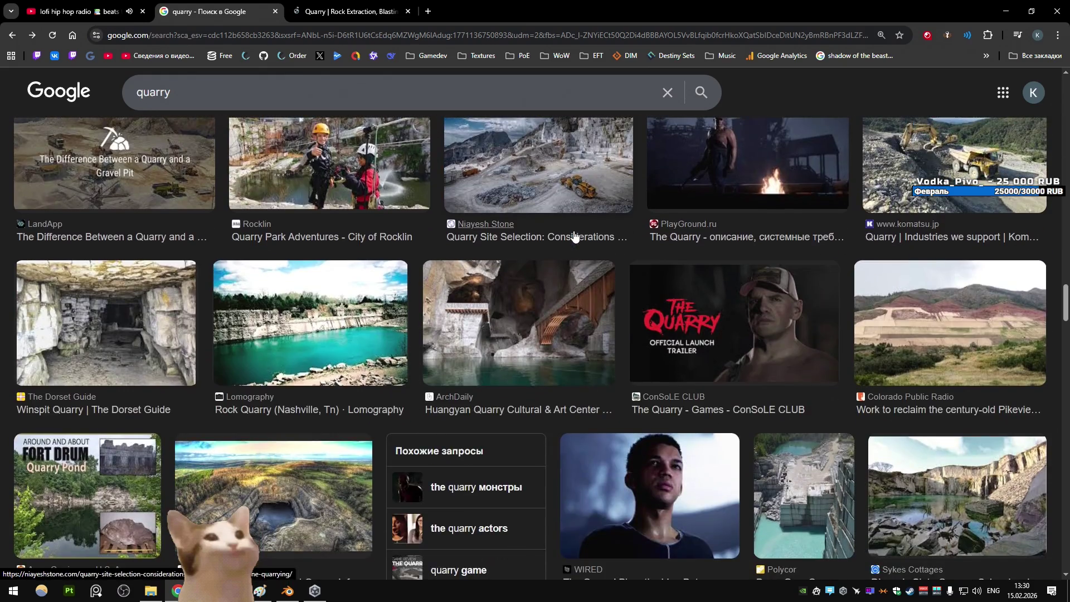
{"action": "scroll", "coordinate": [575, 236], "scroll_direction": "down", "scroll_amount": 5}
{"action": "scroll", "coordinate": [575, 237], "scroll_direction": "down", "scroll_amount": 5}
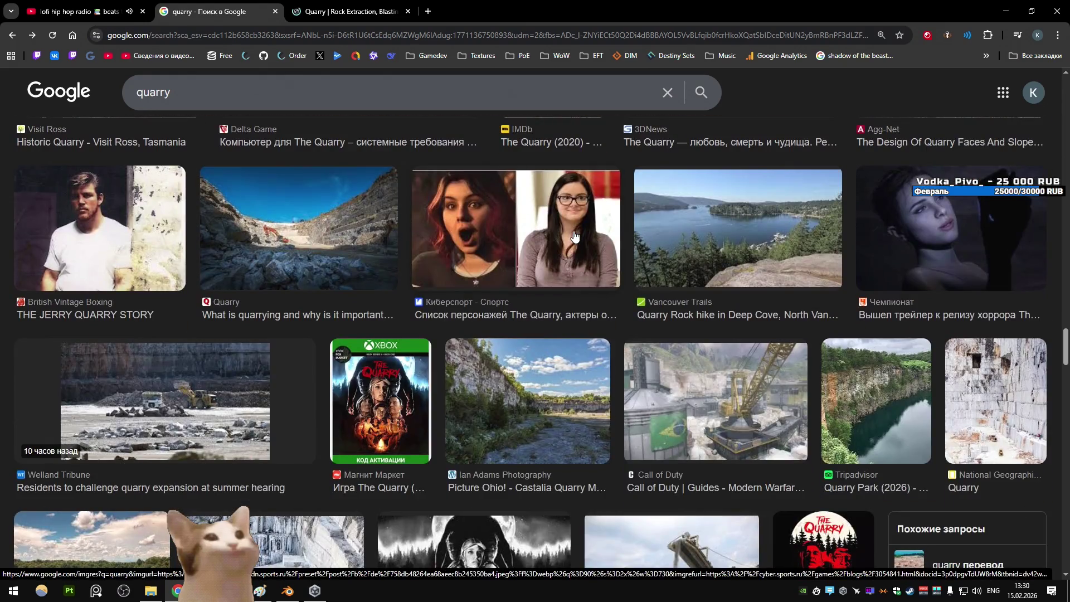
{"action": "scroll", "coordinate": [575, 236], "scroll_direction": "down", "scroll_amount": 7}
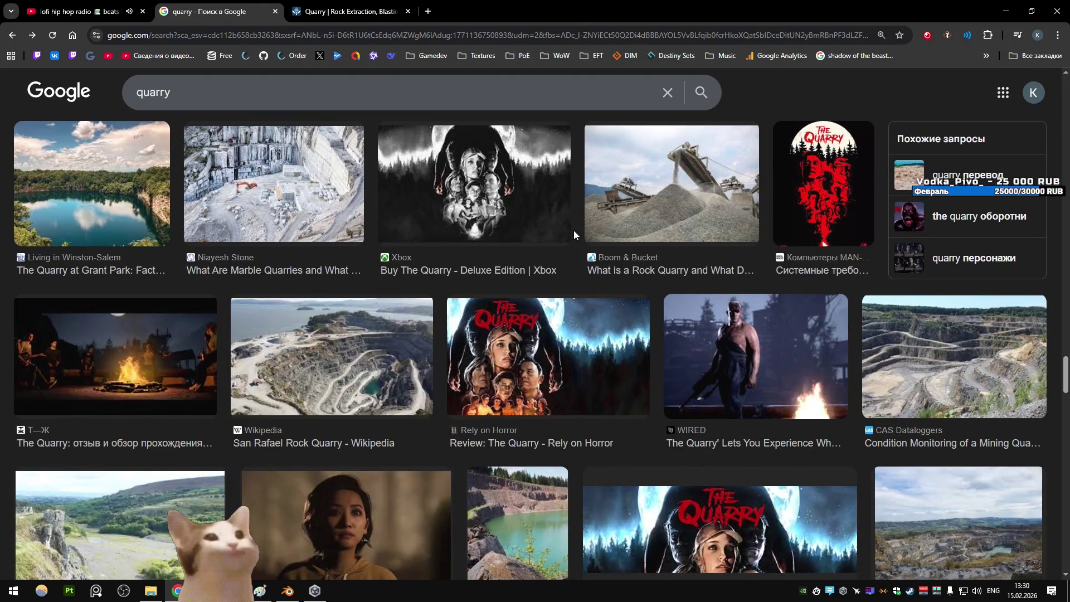
{"action": "scroll", "coordinate": [573, 230], "scroll_direction": "down", "scroll_amount": 4}
{"action": "scroll", "coordinate": [573, 229], "scroll_direction": "down", "scroll_amount": 8}
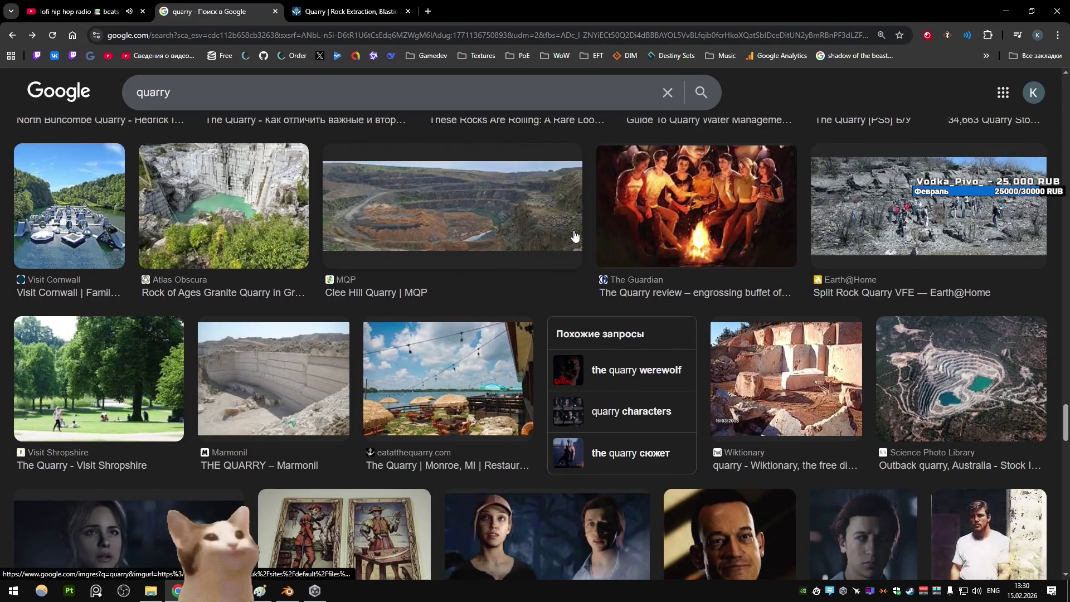
{"action": "scroll", "coordinate": [575, 236], "scroll_direction": "down", "scroll_amount": 10}
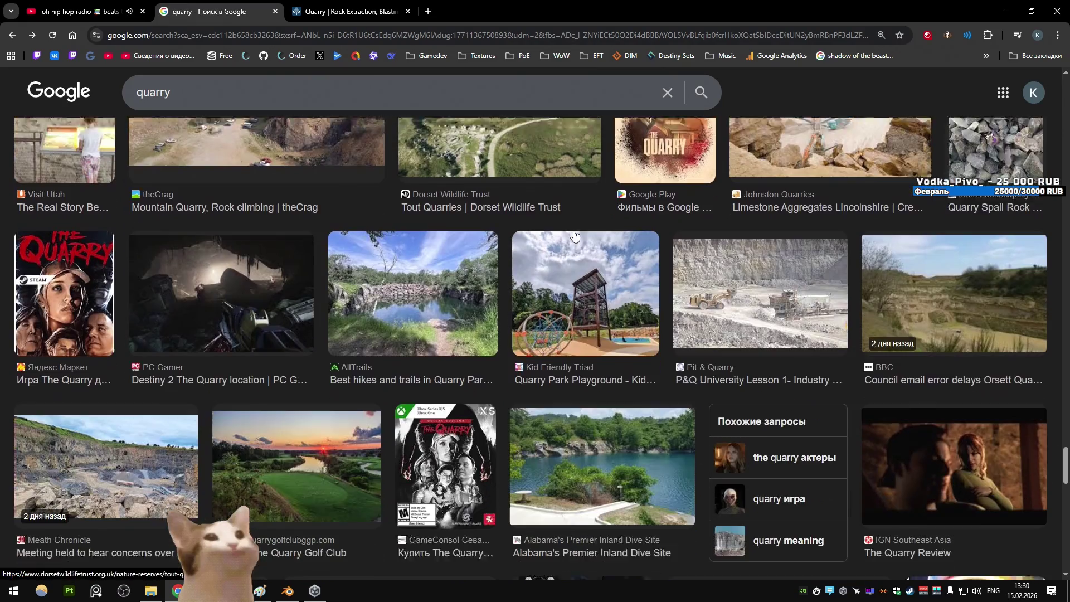
{"action": "scroll", "coordinate": [574, 236], "scroll_direction": "down", "scroll_amount": 7}
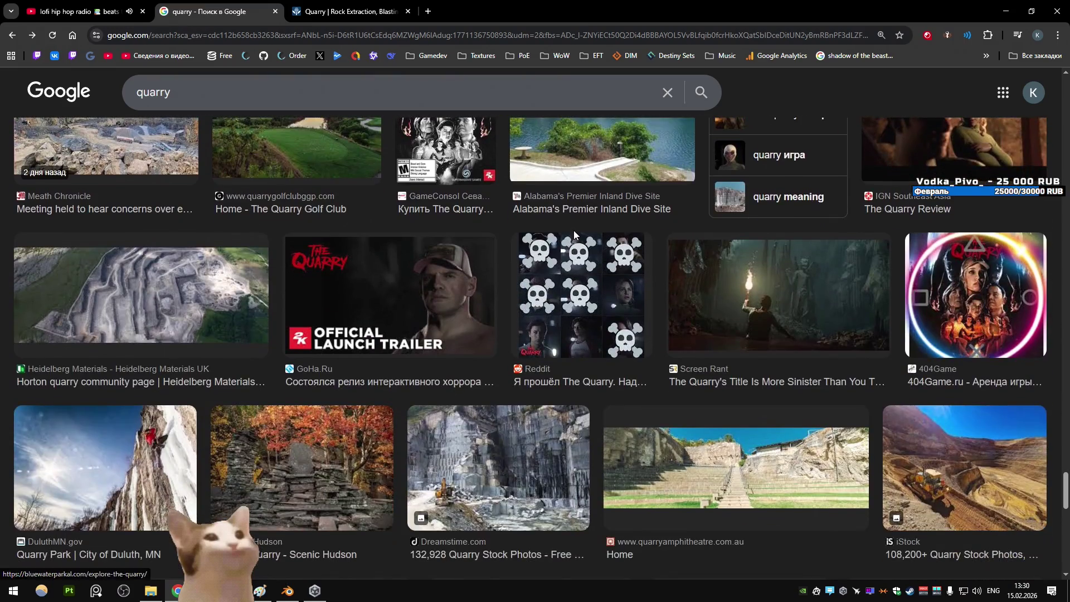
{"action": "scroll", "coordinate": [575, 236], "scroll_direction": "down", "scroll_amount": 5}
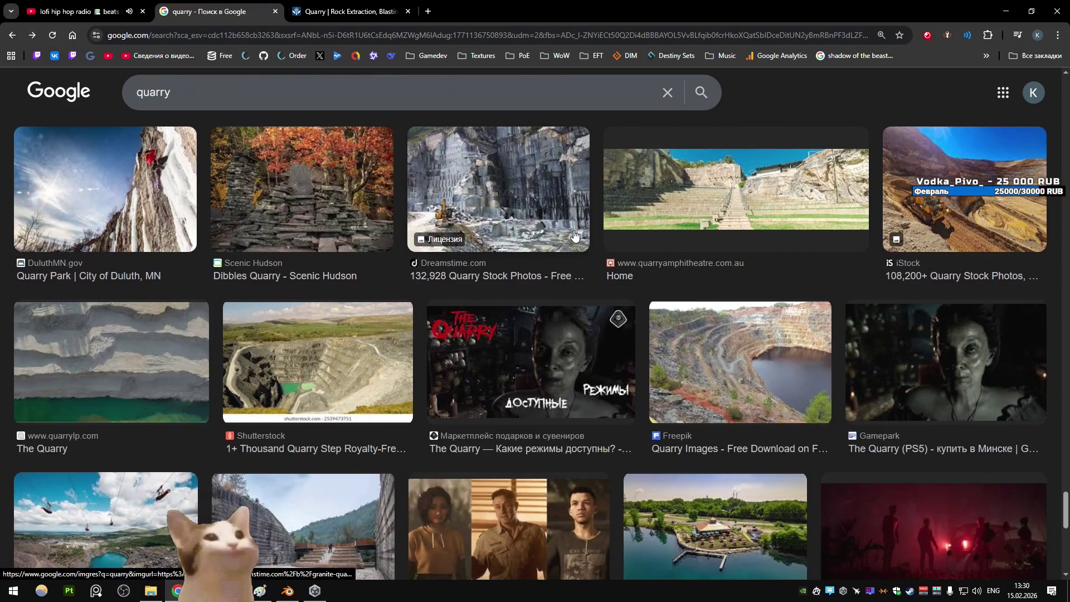
{"action": "scroll", "coordinate": [574, 236], "scroll_direction": "down", "scroll_amount": 5}
{"action": "scroll", "coordinate": [585, 225], "scroll_direction": "down", "scroll_amount": 2}
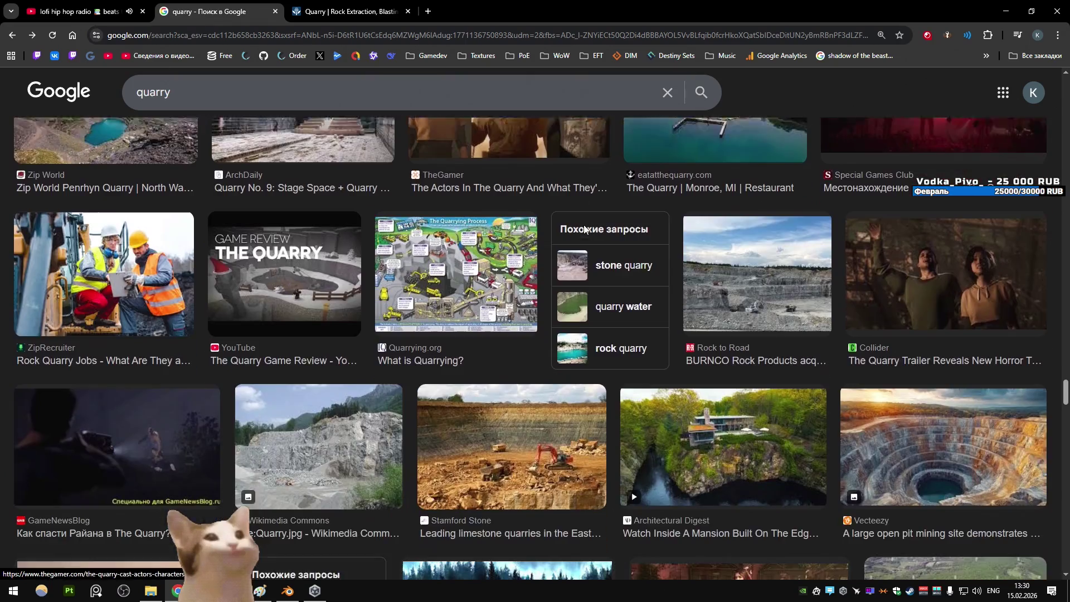
{"action": "scroll", "coordinate": [584, 225], "scroll_direction": "down", "scroll_amount": 5}
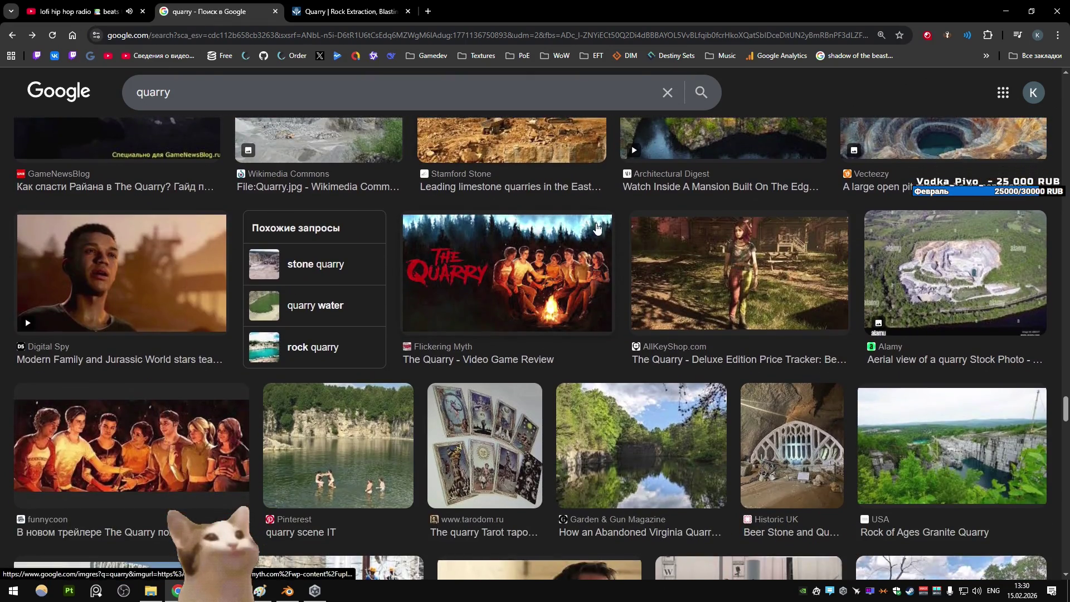
{"action": "scroll", "coordinate": [596, 227], "scroll_direction": "down", "scroll_amount": 6}
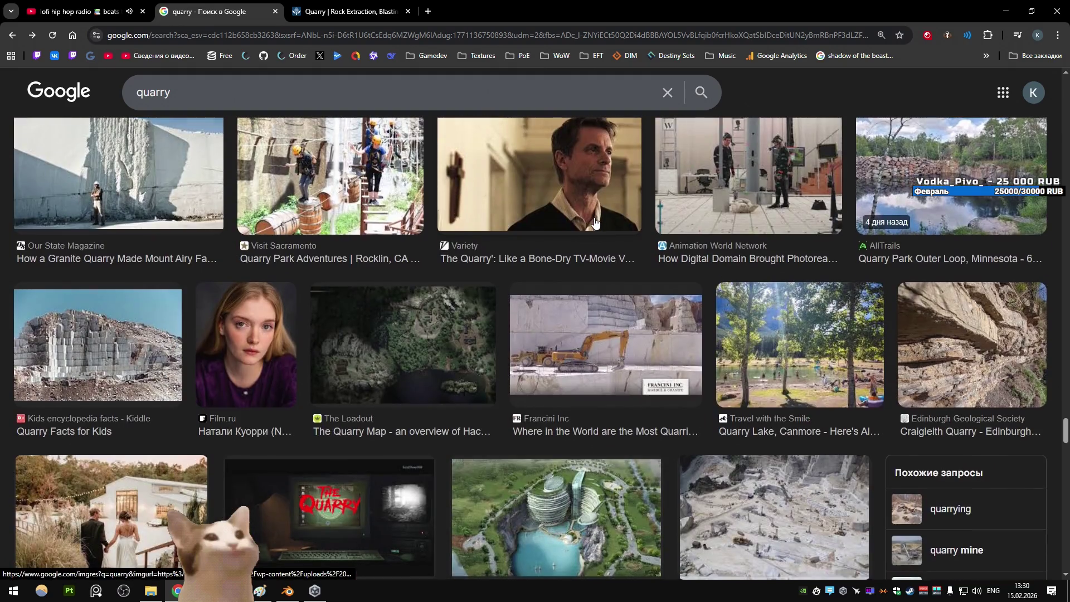
{"action": "scroll", "coordinate": [595, 221], "scroll_direction": "down", "scroll_amount": 10}
{"action": "scroll", "coordinate": [611, 223], "scroll_direction": "down", "scroll_amount": 5}
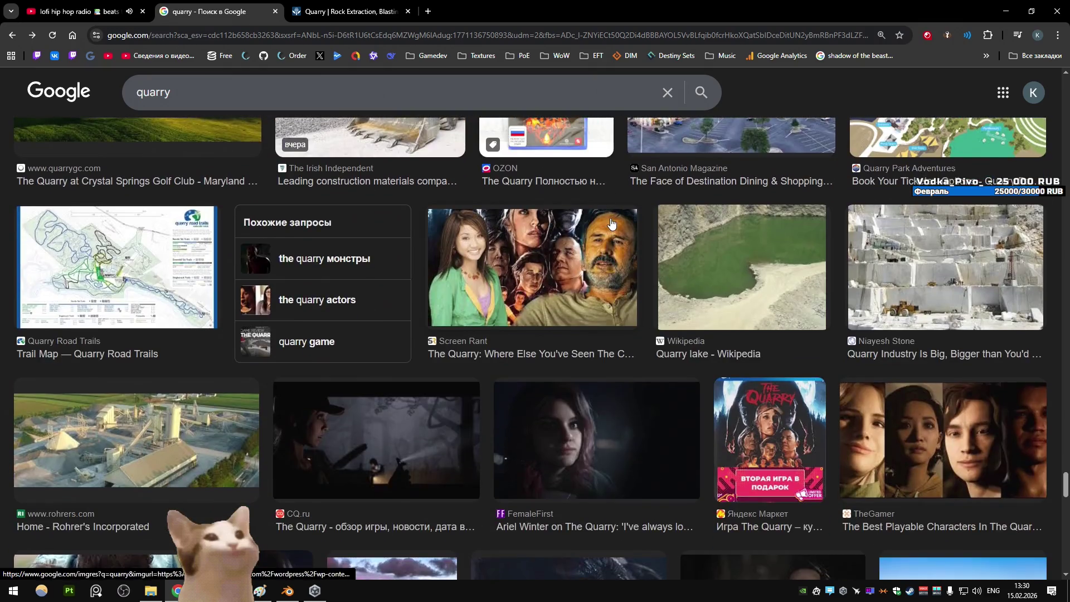
{"action": "scroll", "coordinate": [611, 223], "scroll_direction": "down", "scroll_amount": 6}
{"action": "scroll", "coordinate": [611, 221], "scroll_direction": "down", "scroll_amount": 5}
{"action": "scroll", "coordinate": [611, 216], "scroll_direction": "down", "scroll_amount": 5}
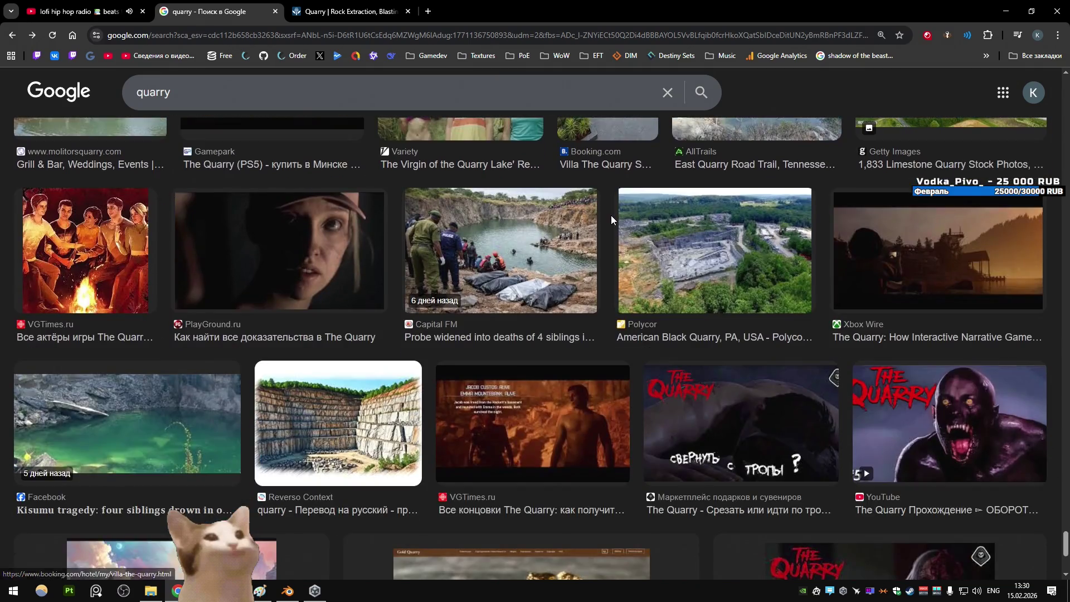
{"action": "scroll", "coordinate": [611, 215], "scroll_direction": "down", "scroll_amount": 5}
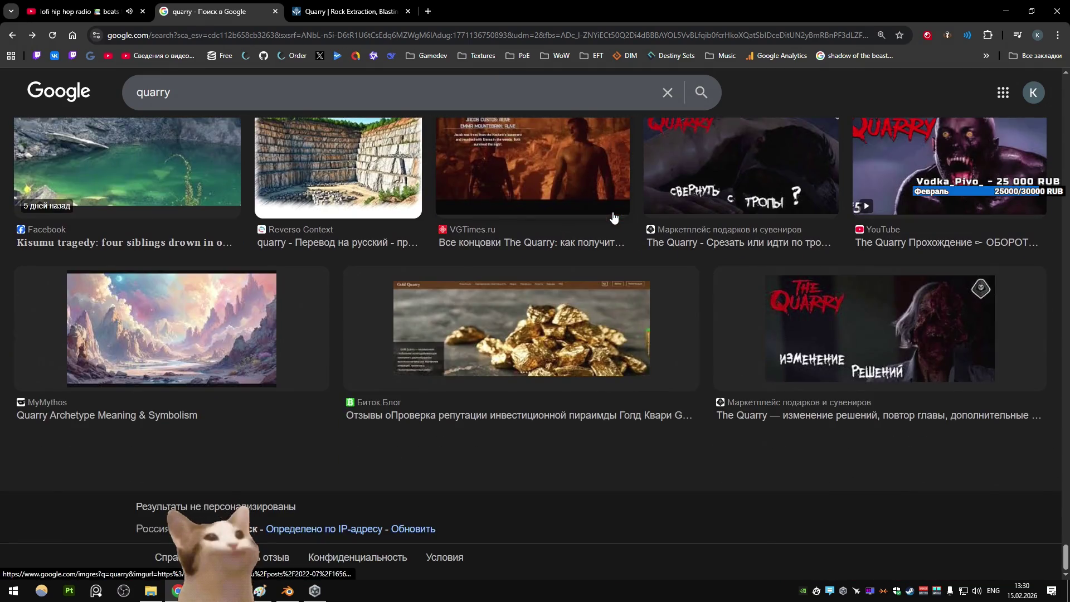
{"action": "scroll", "coordinate": [478, 418], "scroll_direction": "up", "scroll_amount": 20}
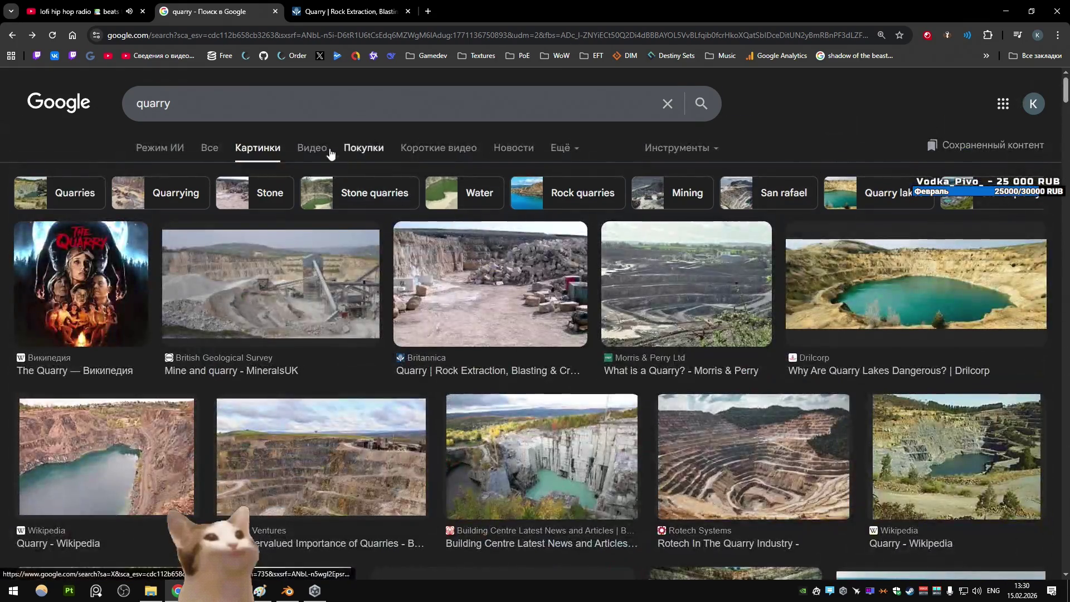
{"action": "left_click", "coordinate": [316, 101]}
Search Google Images for 'quarry bridge' and glance at the results
{"action": "type", "text": "bn"}
{"action": "key", "text": "BackSpace"}
{"action": "type", "text": "ridge"}
{"action": "key", "text": "Return"}
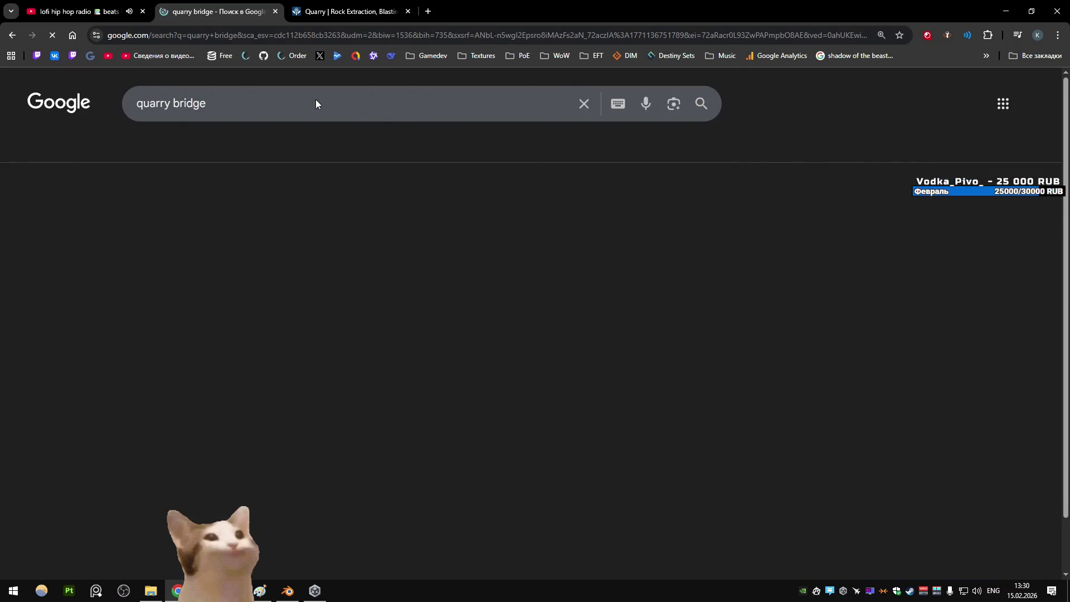
{"action": "scroll", "coordinate": [449, 211], "scroll_direction": "down", "scroll_amount": 6}
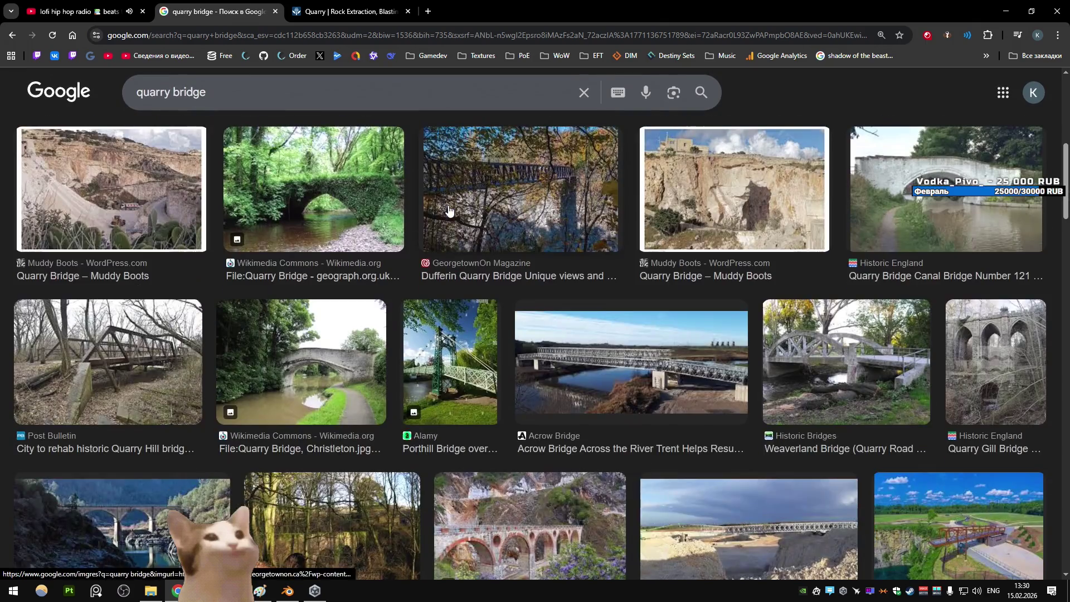
{"action": "scroll", "coordinate": [449, 211], "scroll_direction": "up", "scroll_amount": 6}
Replace 'bridge' with 'flat' to search 'quarry flat' and browse those results
{"action": "double_click", "coordinate": [184, 103]}
{"action": "type", "text": "fal"}
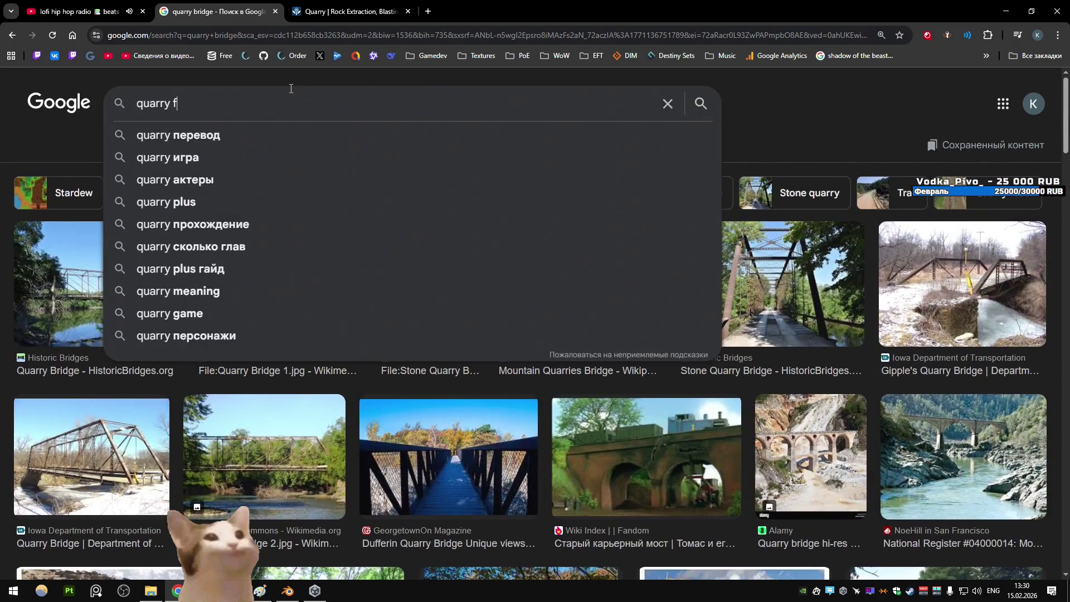
{"action": "key", "text": "BackSpace"}
{"action": "key", "text": "BackSpace"}
{"action": "type", "text": "lat"}
{"action": "key", "text": "Return"}
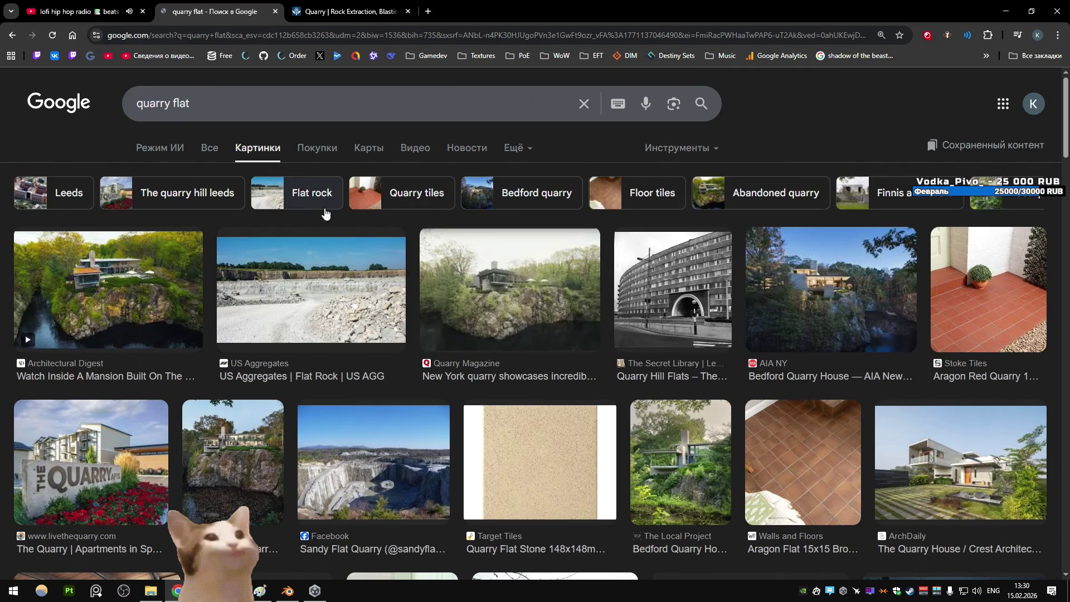
{"action": "scroll", "coordinate": [372, 223], "scroll_direction": "down", "scroll_amount": 10}
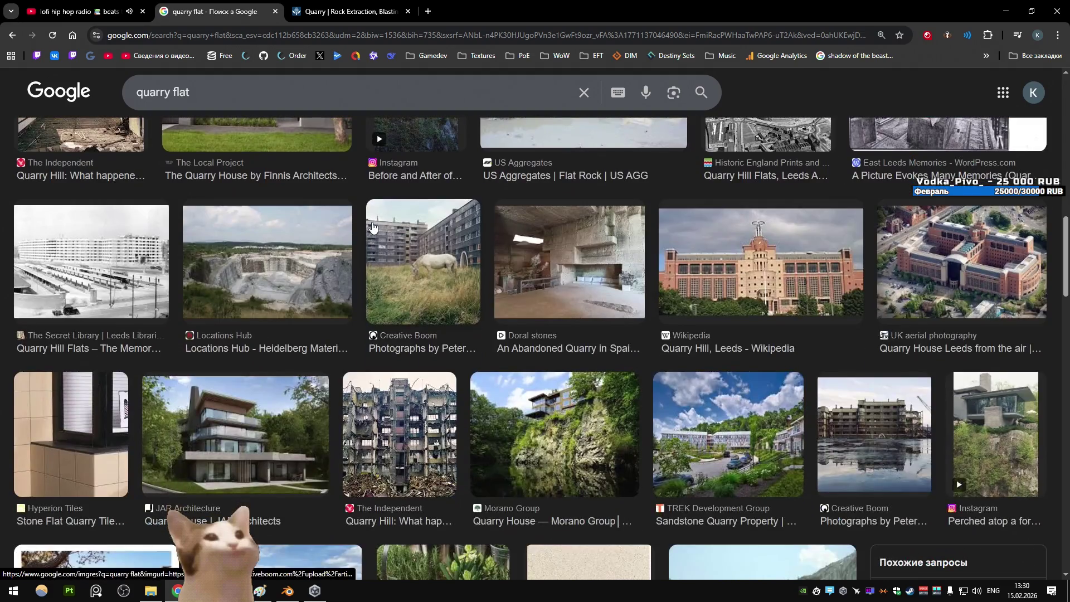
{"action": "scroll", "coordinate": [373, 223], "scroll_direction": "down", "scroll_amount": 10}
{"action": "scroll", "coordinate": [372, 223], "scroll_direction": "down", "scroll_amount": 8}
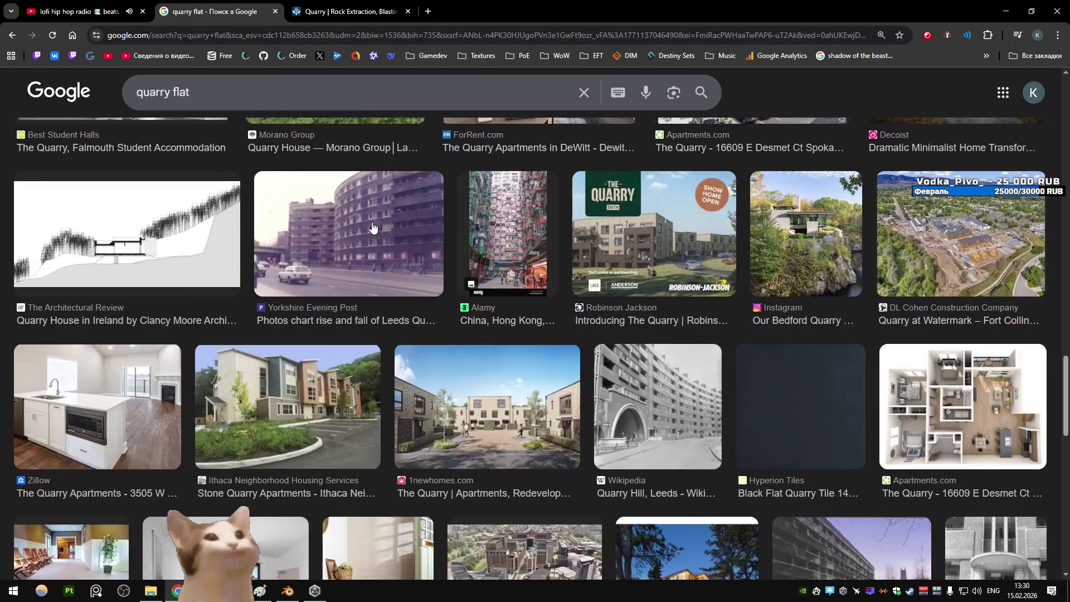
{"action": "scroll", "coordinate": [292, 209], "scroll_direction": "up", "scroll_amount": 7}
{"action": "scroll", "coordinate": [292, 209], "scroll_direction": "down", "scroll_amount": 5}
Search plain 'quarry' again and preview the MineralsUK quarry photo's related images
{"action": "double_click", "coordinate": [181, 92]}
{"action": "key", "text": "BackSpace"}
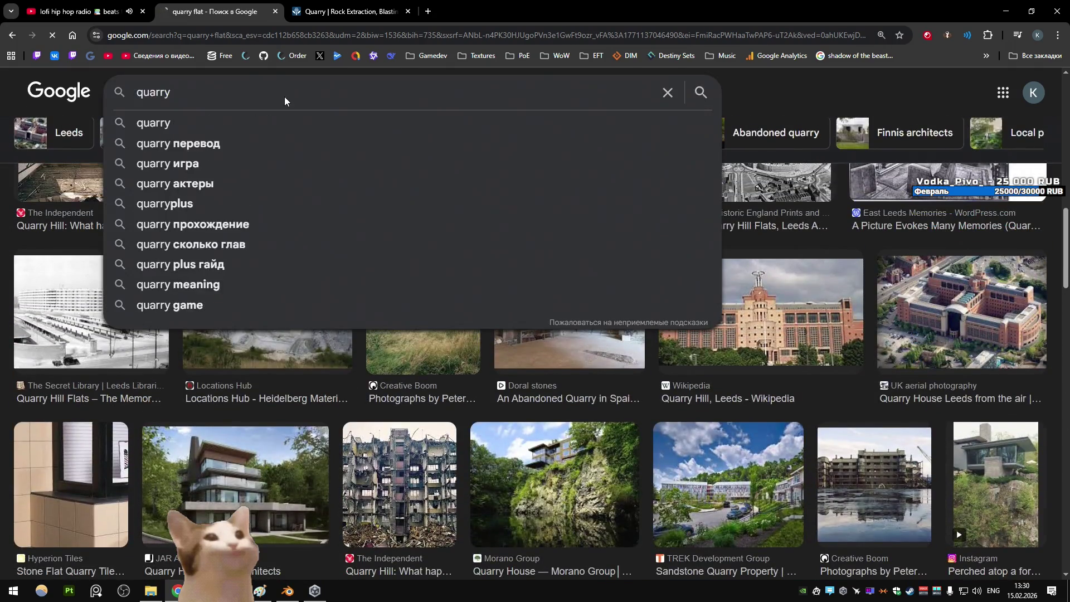
{"action": "key", "text": "Return"}
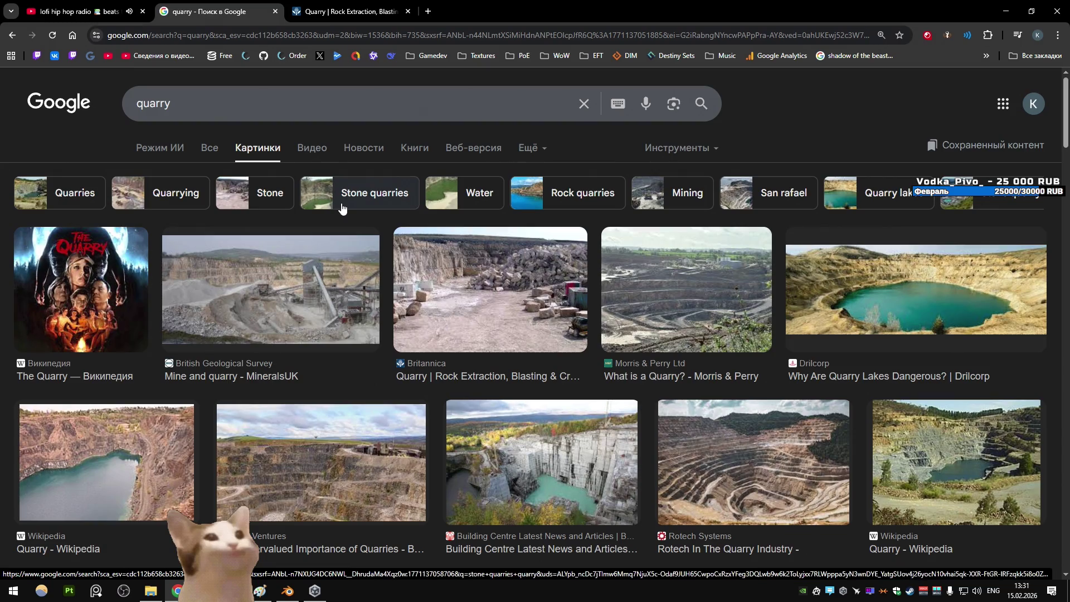
{"action": "left_click", "coordinate": [279, 290]}
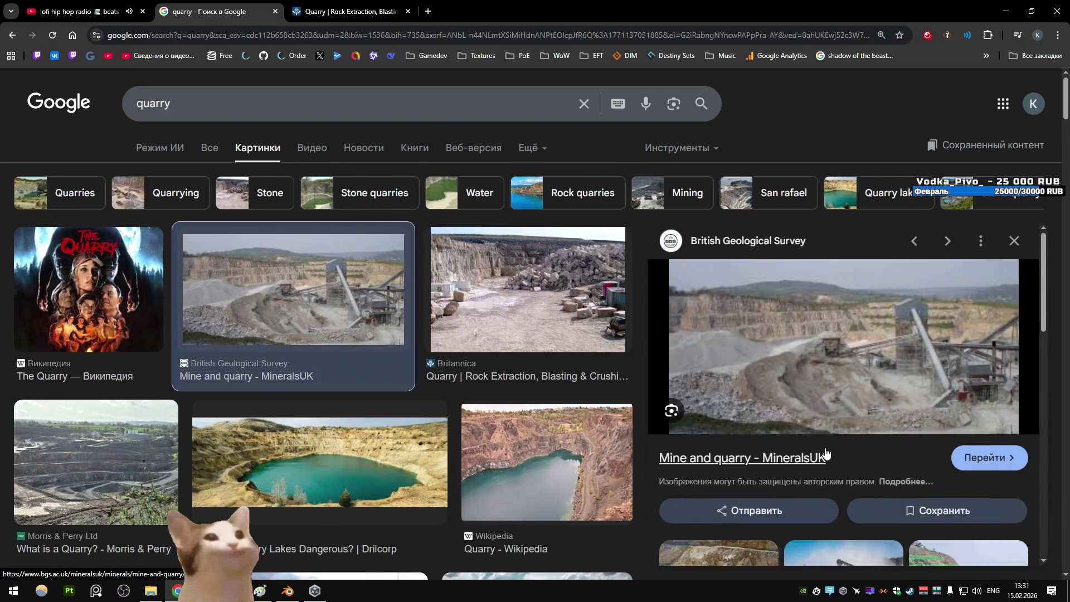
{"action": "scroll", "coordinate": [832, 350], "scroll_direction": "down", "scroll_amount": 5}
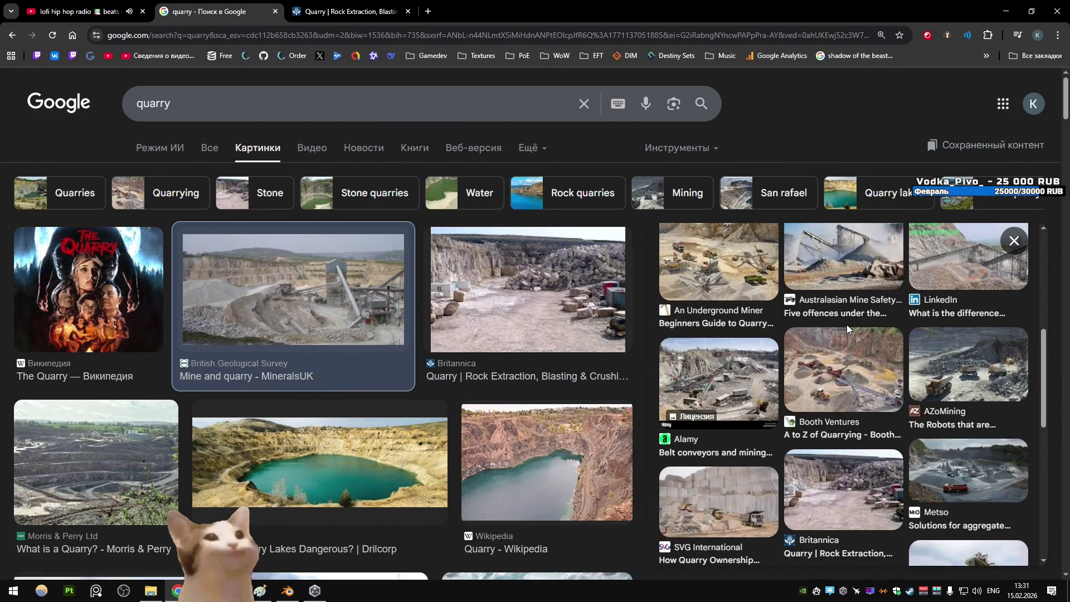
{"action": "scroll", "coordinate": [847, 324], "scroll_direction": "down", "scroll_amount": 5}
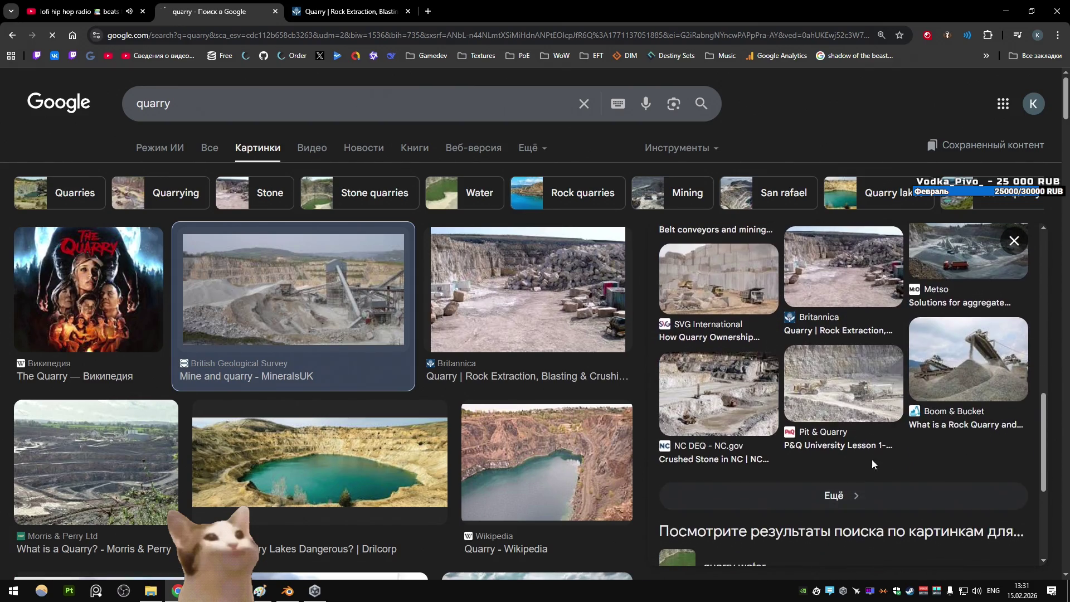
Show more images similar to the MineralsUK photo and open one result in a background tab
{"action": "left_click", "coordinate": [858, 495]}
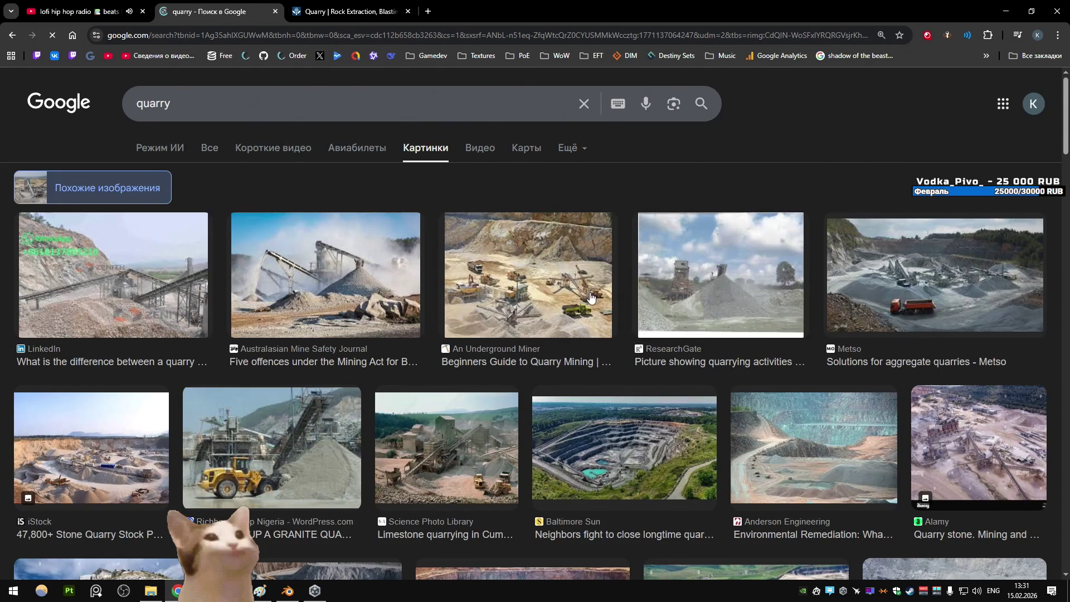
{"action": "middle_click", "coordinate": [543, 287]}
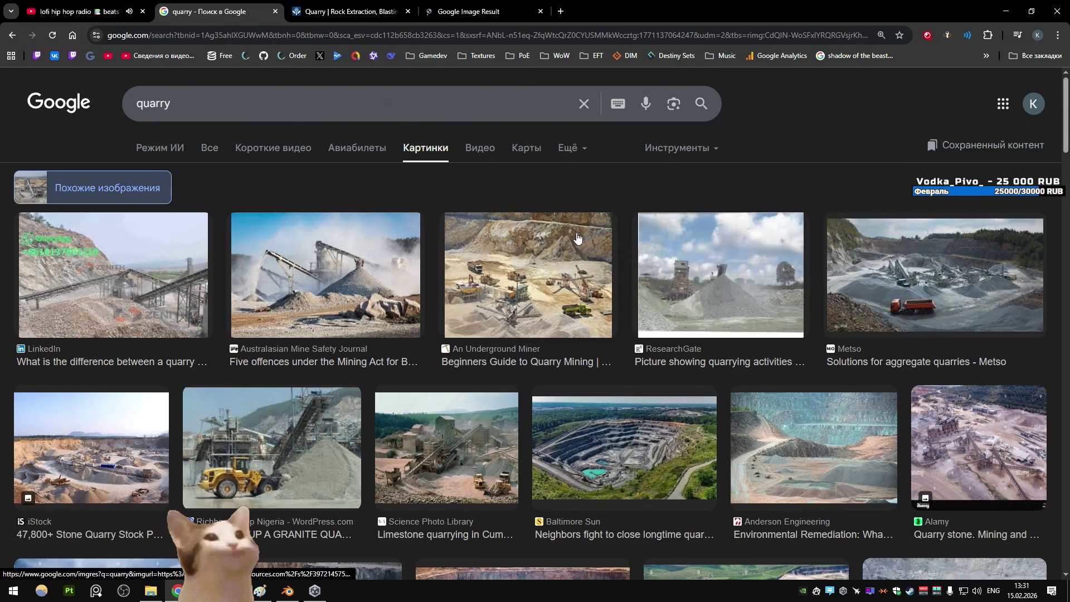
{"action": "scroll", "coordinate": [576, 238], "scroll_direction": "down", "scroll_amount": 5}
{"action": "scroll", "coordinate": [577, 238], "scroll_direction": "down", "scroll_amount": 4}
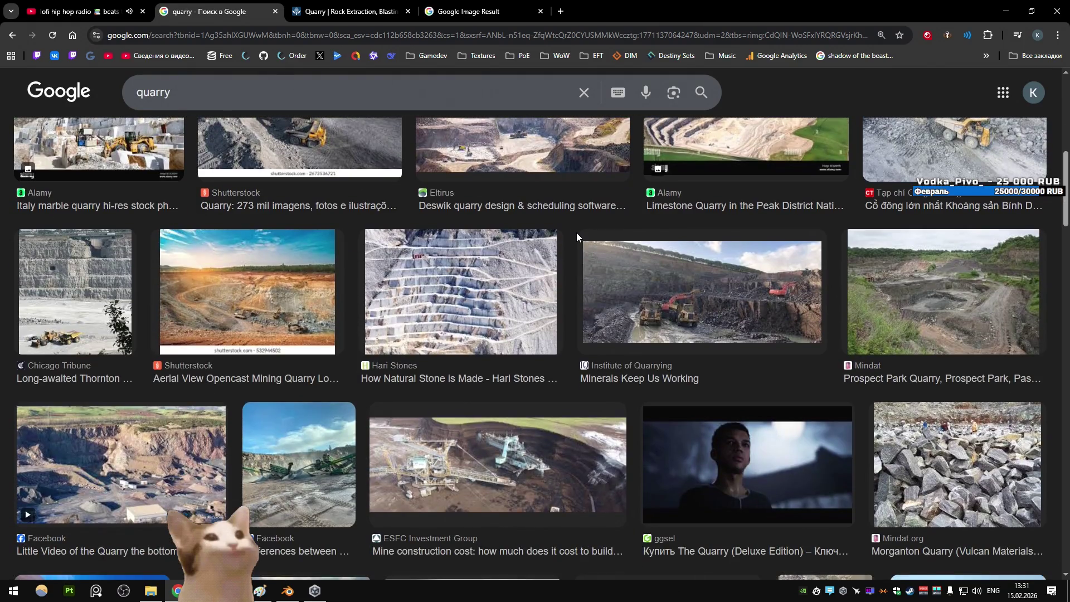
{"action": "scroll", "coordinate": [577, 234], "scroll_direction": "down", "scroll_amount": 6}
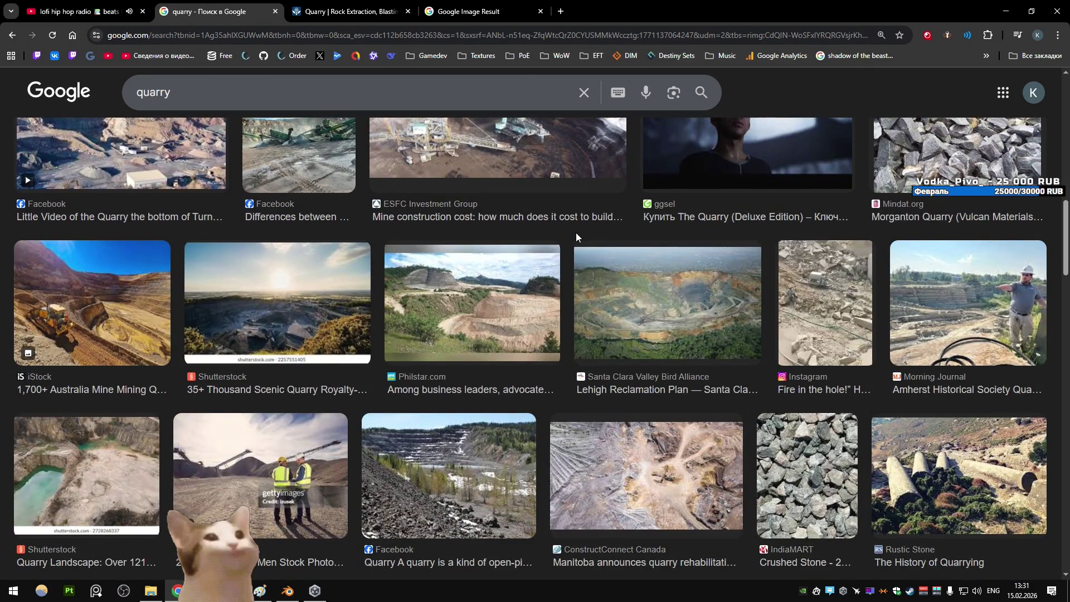
{"action": "scroll", "coordinate": [576, 234], "scroll_direction": "down", "scroll_amount": 7}
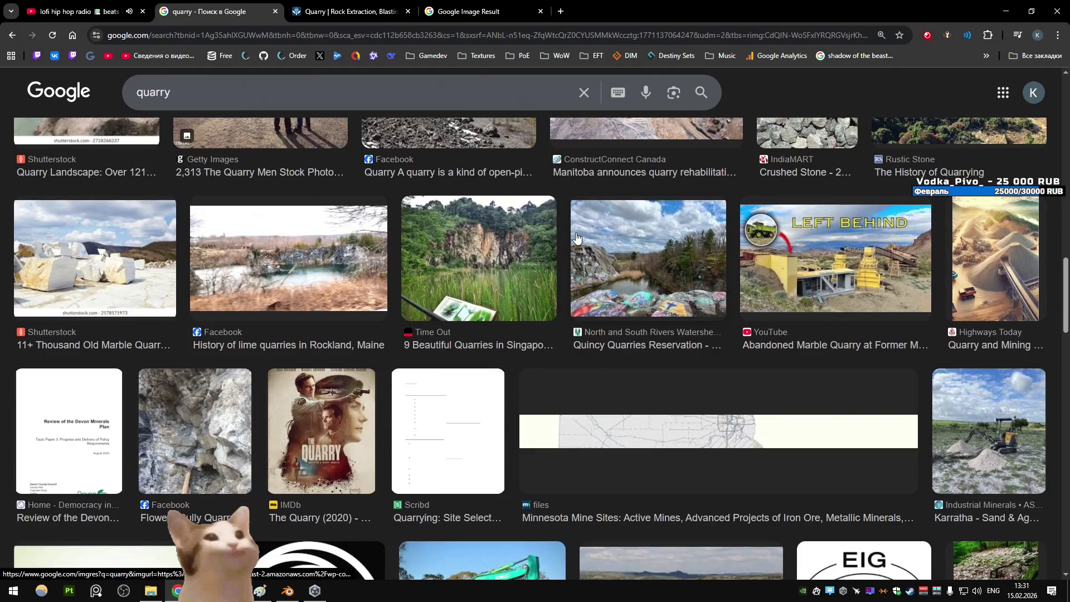
{"action": "scroll", "coordinate": [576, 237], "scroll_direction": "down", "scroll_amount": 20}
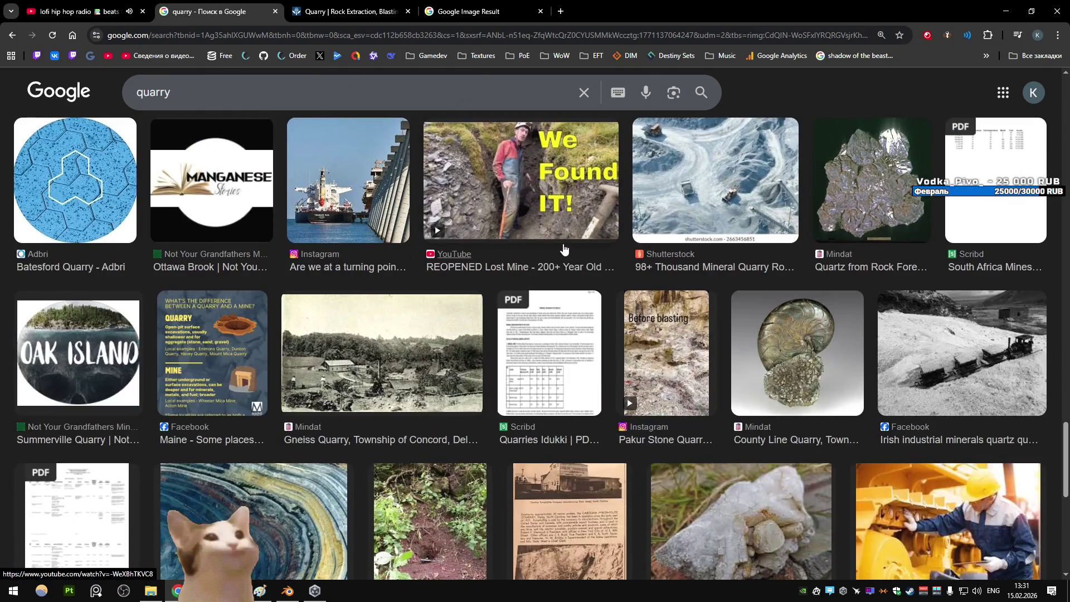
{"action": "scroll", "coordinate": [564, 246], "scroll_direction": "down", "scroll_amount": 10}
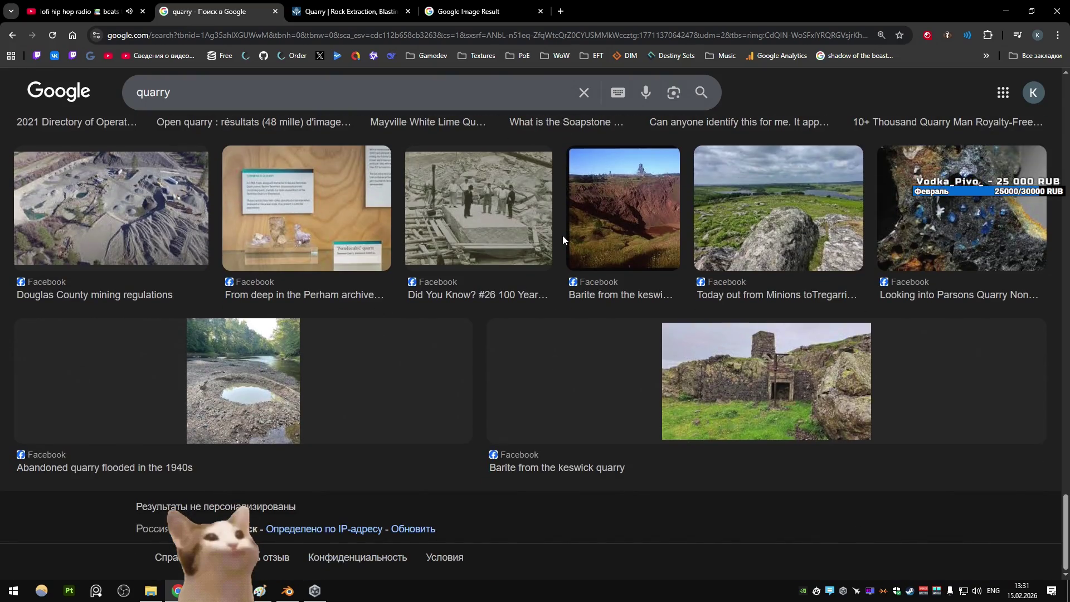
Open the Douglas County aerial quarry photo in a new tab and switch to it
{"action": "middle_click", "coordinate": [155, 208]}
{"action": "left_click", "coordinate": [604, 11]}
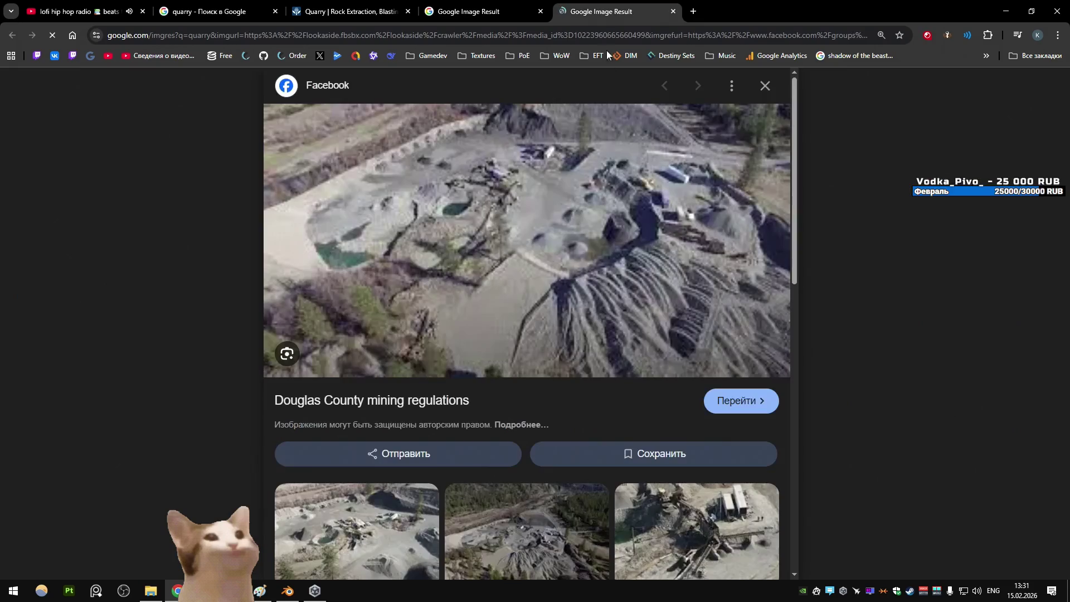
{"action": "scroll", "coordinate": [605, 170], "scroll_direction": "down", "scroll_amount": 4}
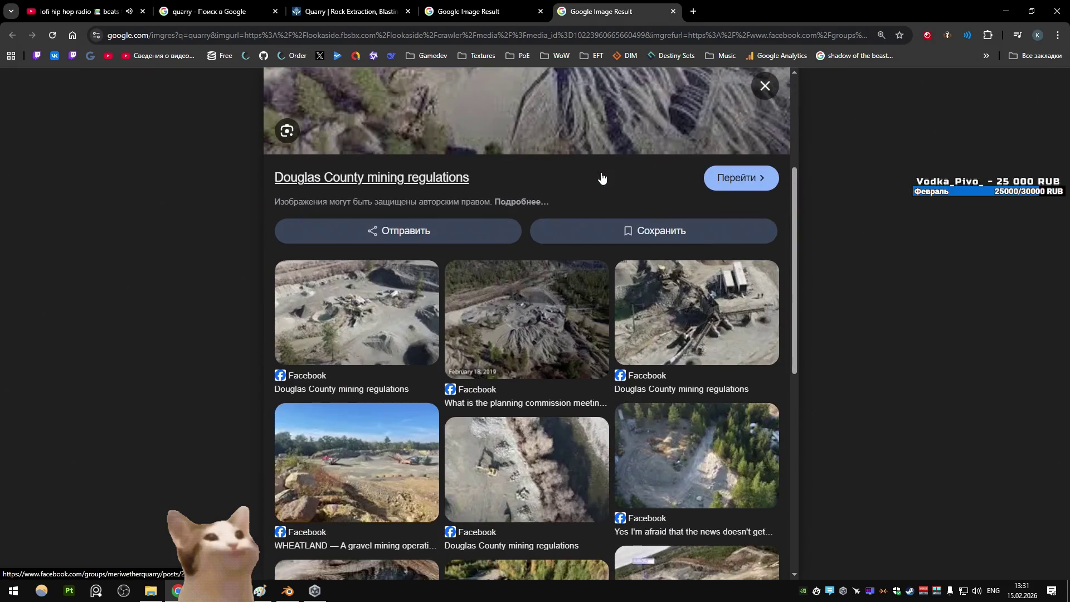
{"action": "scroll", "coordinate": [604, 170], "scroll_direction": "down", "scroll_amount": 5}
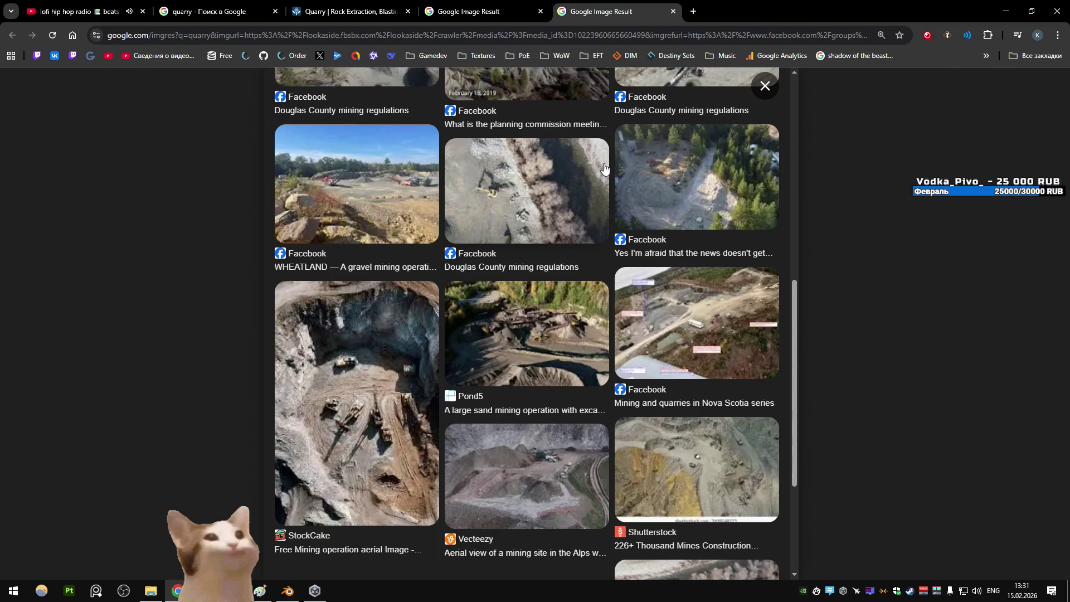
{"action": "scroll", "coordinate": [604, 168], "scroll_direction": "down", "scroll_amount": 4}
Browse more images similar to the Douglas County photo, then close that extra tab
{"action": "left_click", "coordinate": [558, 518]}
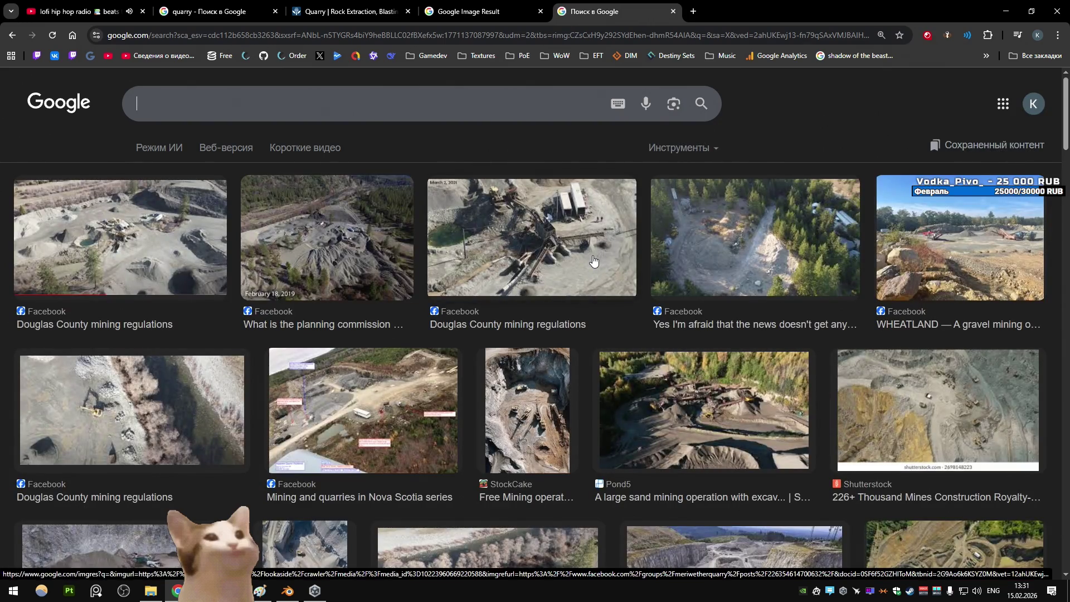
{"action": "scroll", "coordinate": [593, 260], "scroll_direction": "down", "scroll_amount": 6}
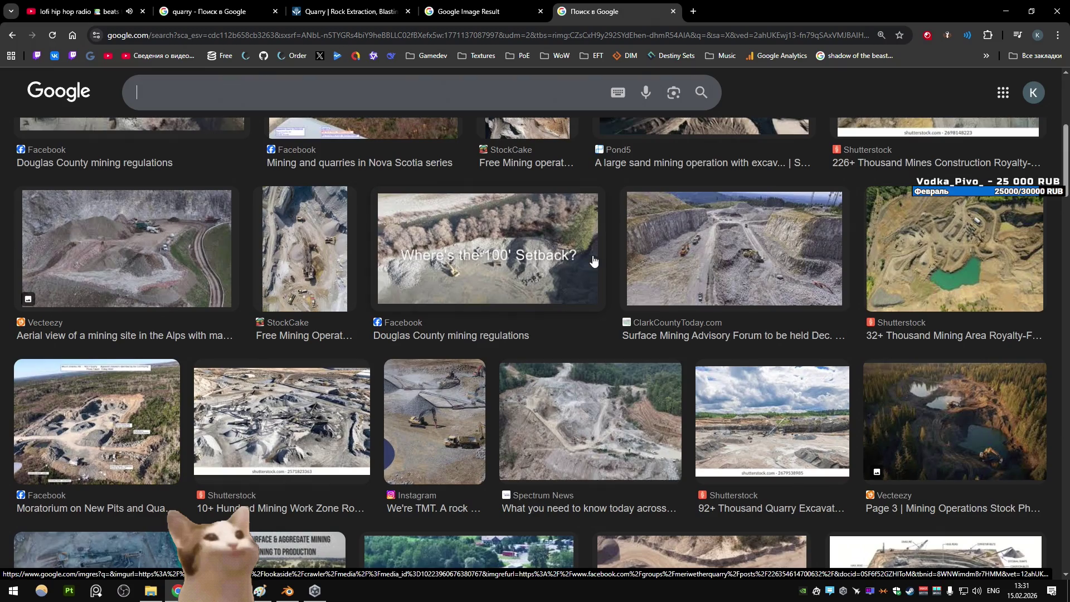
{"action": "scroll", "coordinate": [593, 260], "scroll_direction": "down", "scroll_amount": 7}
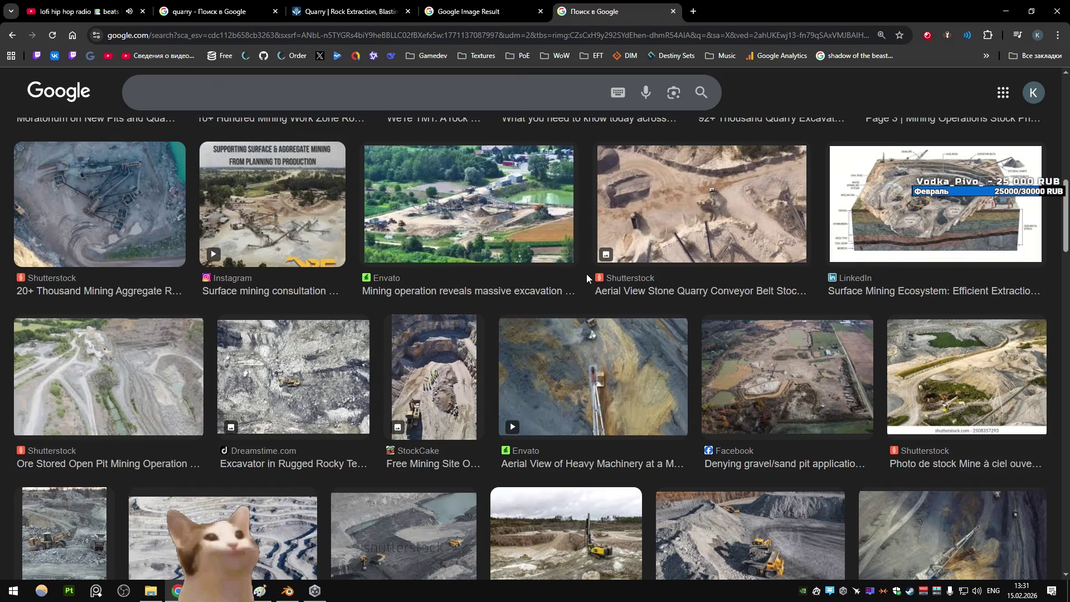
{"action": "scroll", "coordinate": [587, 276], "scroll_direction": "down", "scroll_amount": 4}
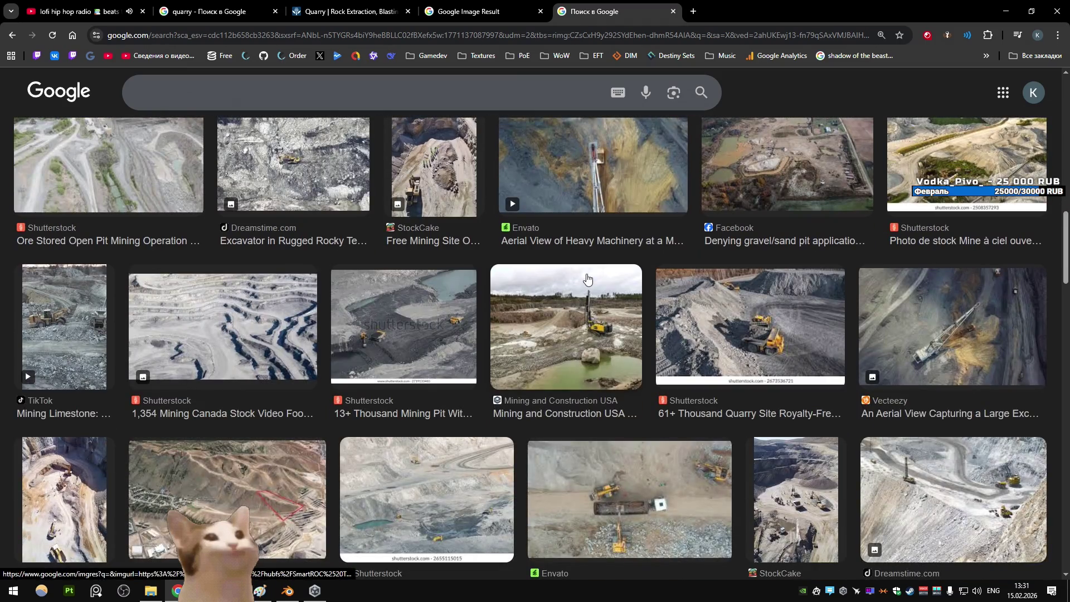
{"action": "scroll", "coordinate": [587, 277], "scroll_direction": "down", "scroll_amount": 6}
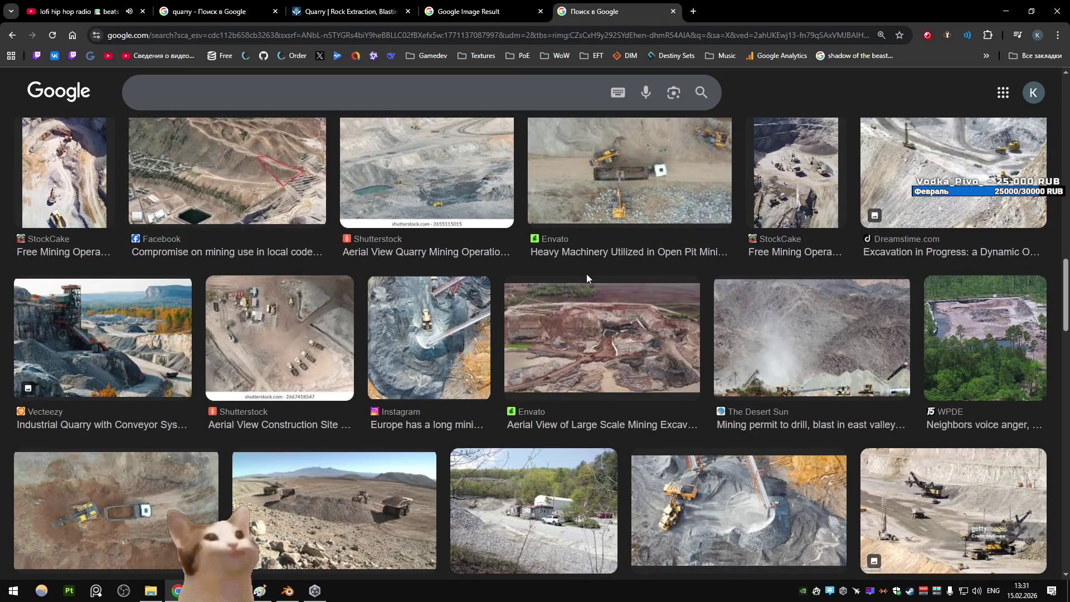
{"action": "scroll", "coordinate": [587, 277], "scroll_direction": "down", "scroll_amount": 6}
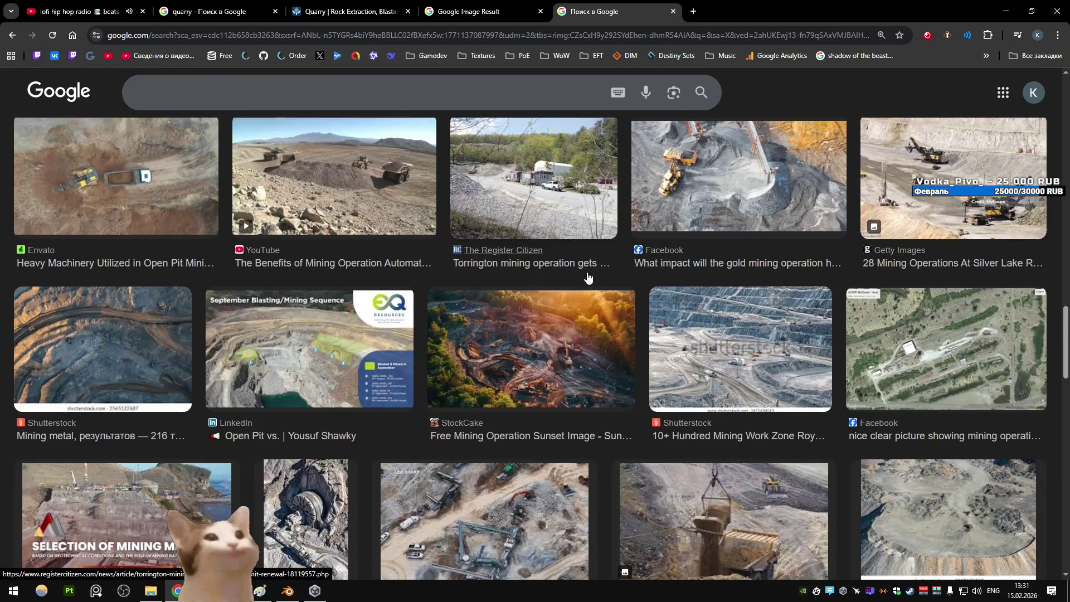
{"action": "scroll", "coordinate": [587, 277], "scroll_direction": "down", "scroll_amount": 10}
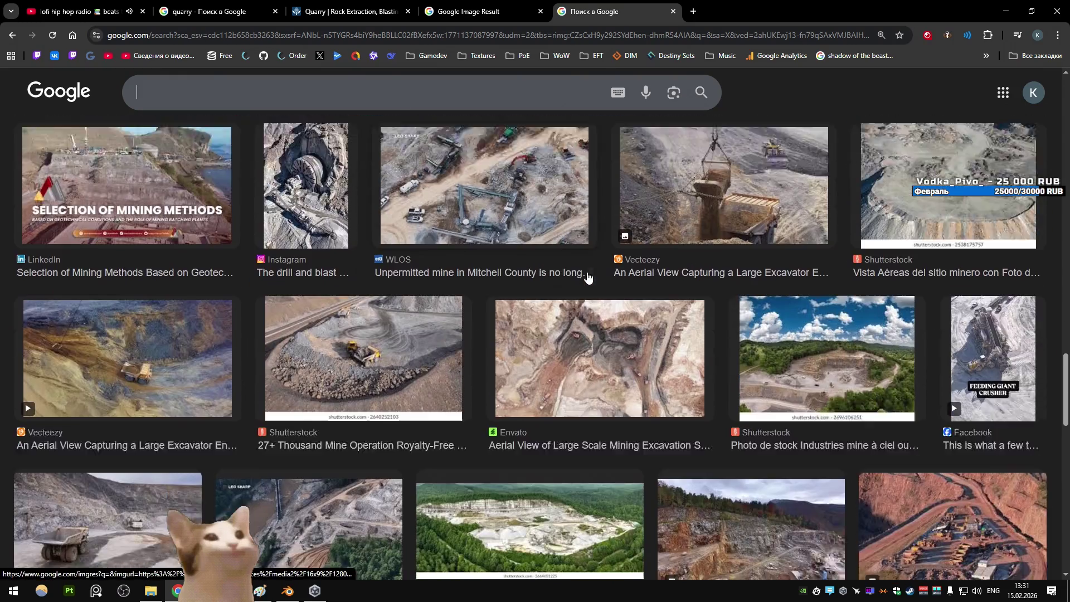
{"action": "scroll", "coordinate": [587, 277], "scroll_direction": "down", "scroll_amount": 7}
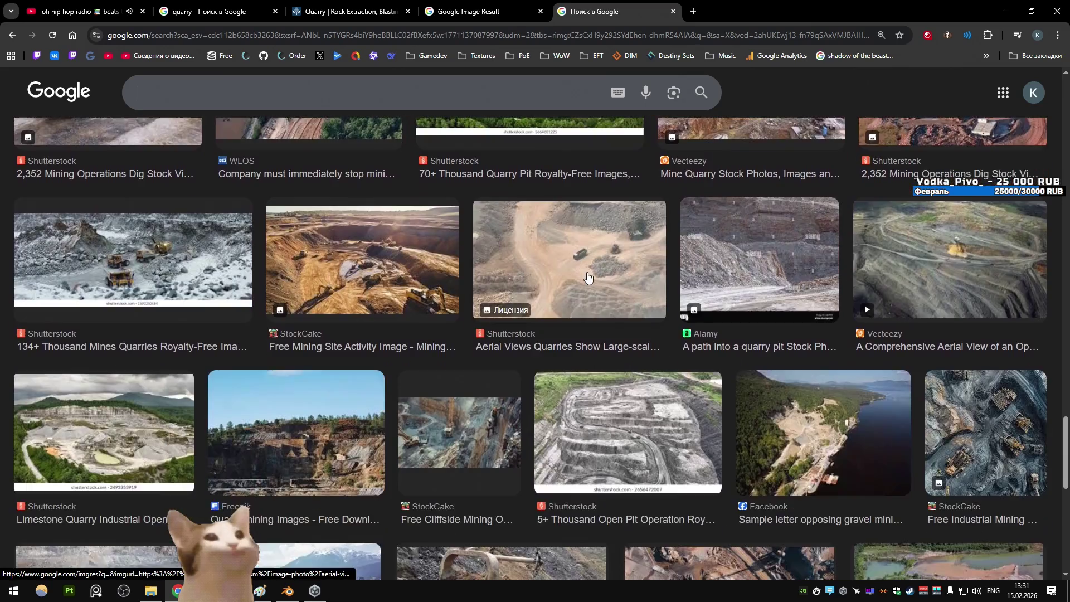
{"action": "scroll", "coordinate": [592, 280], "scroll_direction": "down", "scroll_amount": 1}
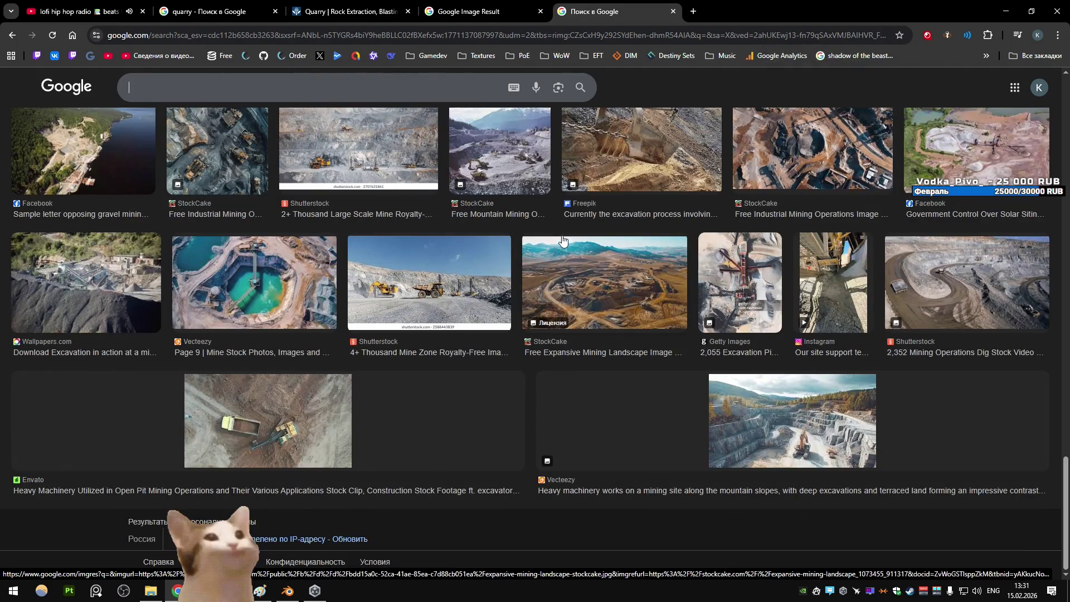
{"action": "scroll", "coordinate": [562, 243], "scroll_direction": "up", "scroll_amount": 4}
{"action": "scroll", "coordinate": [562, 244], "scroll_direction": "down", "scroll_amount": 4}
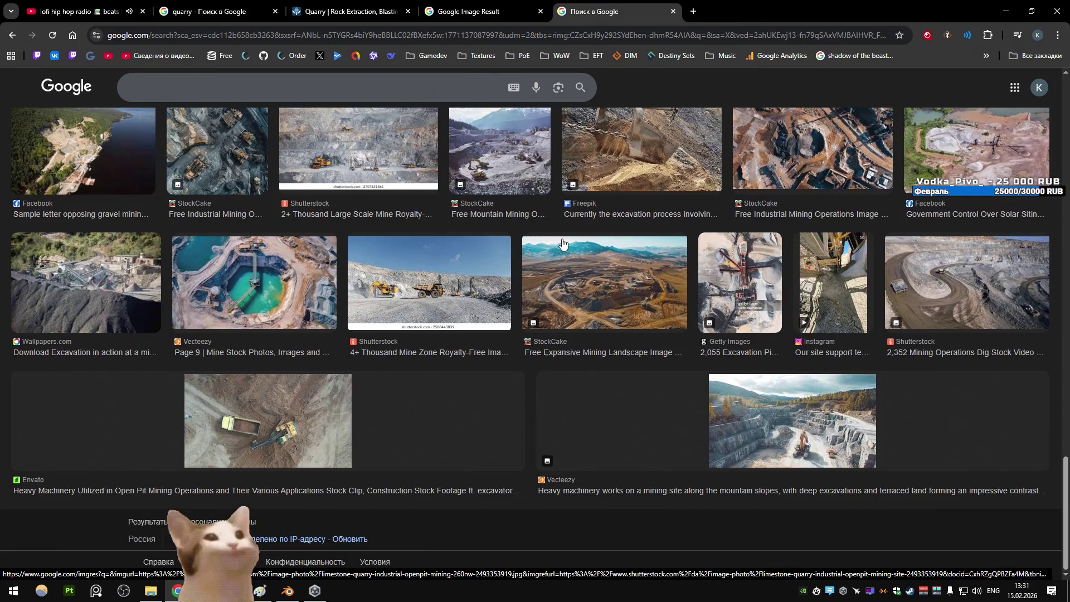
{"action": "middle_click", "coordinate": [620, 8]}
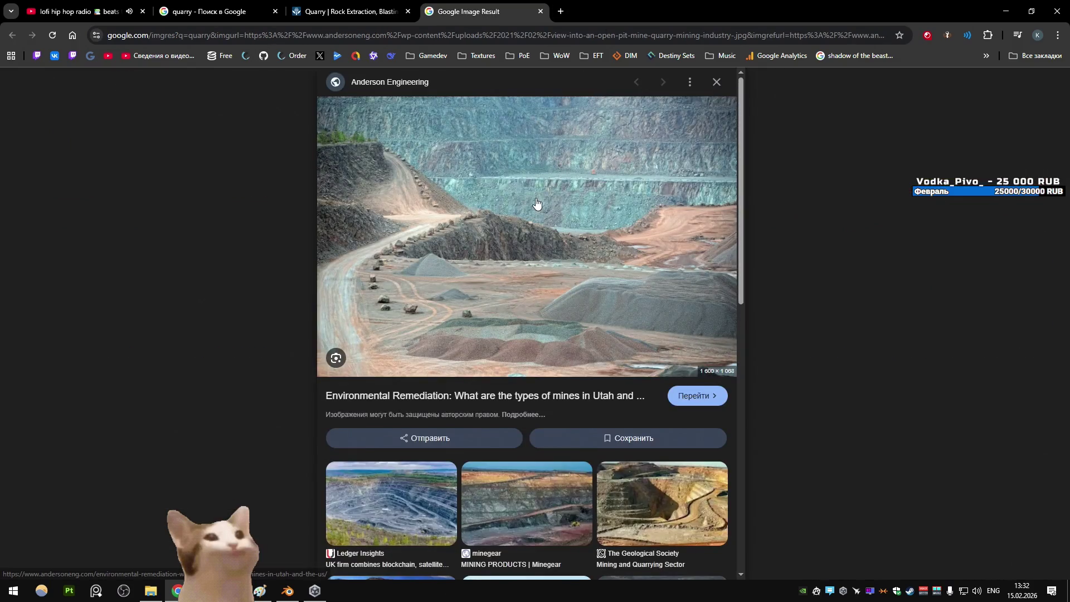
Open the full set of open-pit images similar to the Anderson Engineering photo and browse them
{"action": "scroll", "coordinate": [355, 185], "scroll_direction": "down", "scroll_amount": 4}
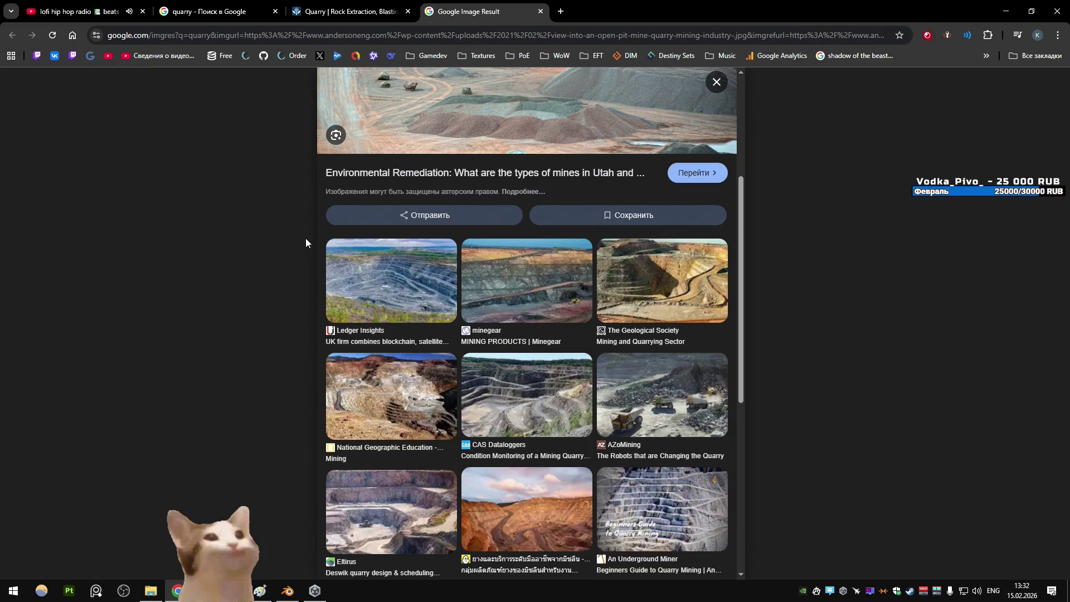
{"action": "scroll", "coordinate": [521, 474], "scroll_direction": "up", "scroll_amount": 4}
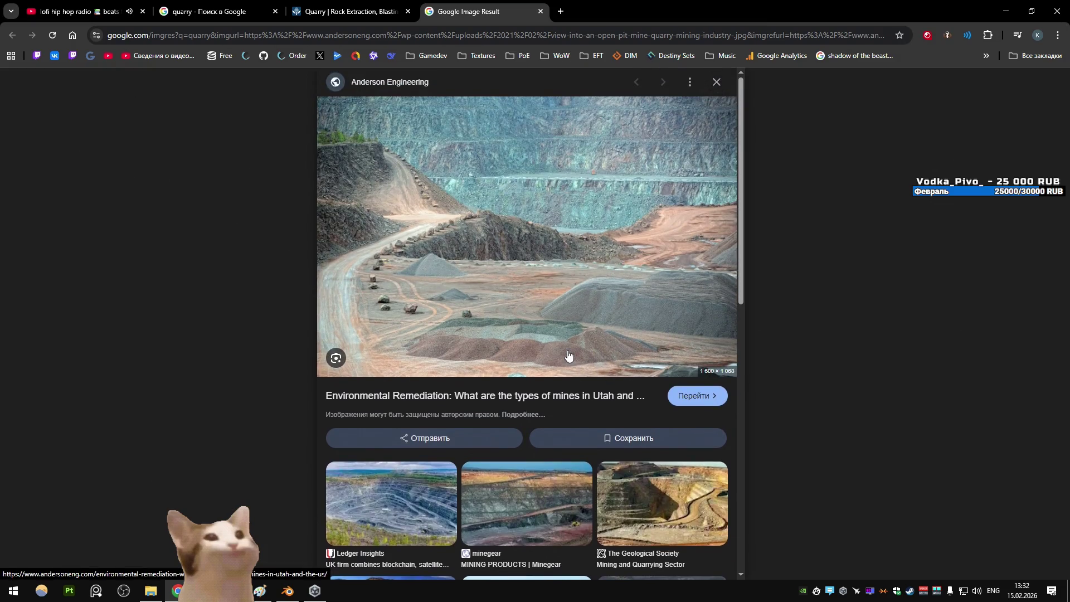
{"action": "scroll", "coordinate": [567, 350], "scroll_direction": "down", "scroll_amount": 8}
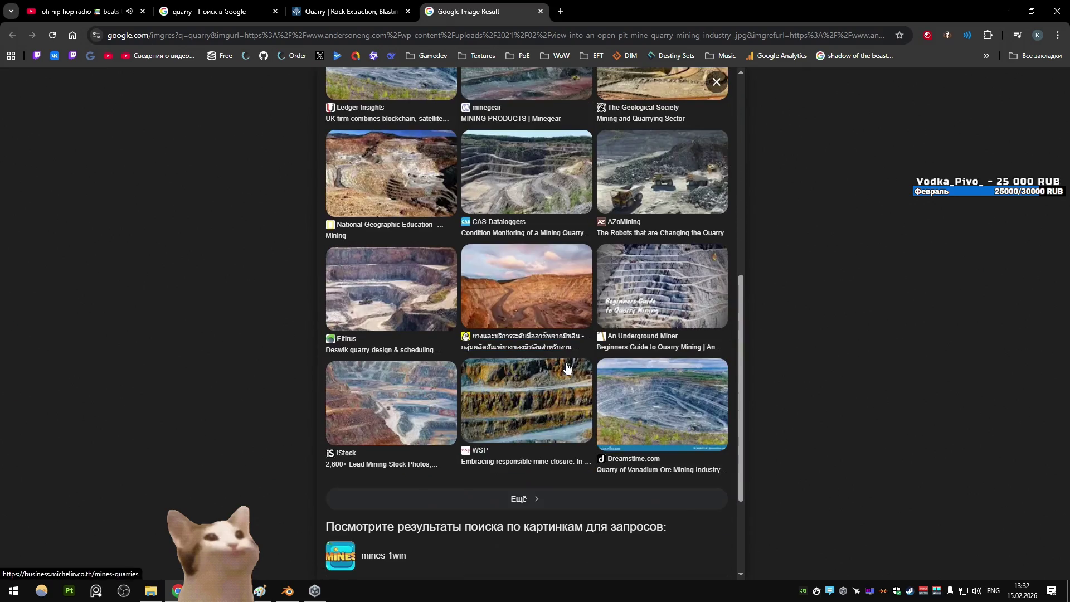
{"action": "left_click", "coordinate": [553, 483]}
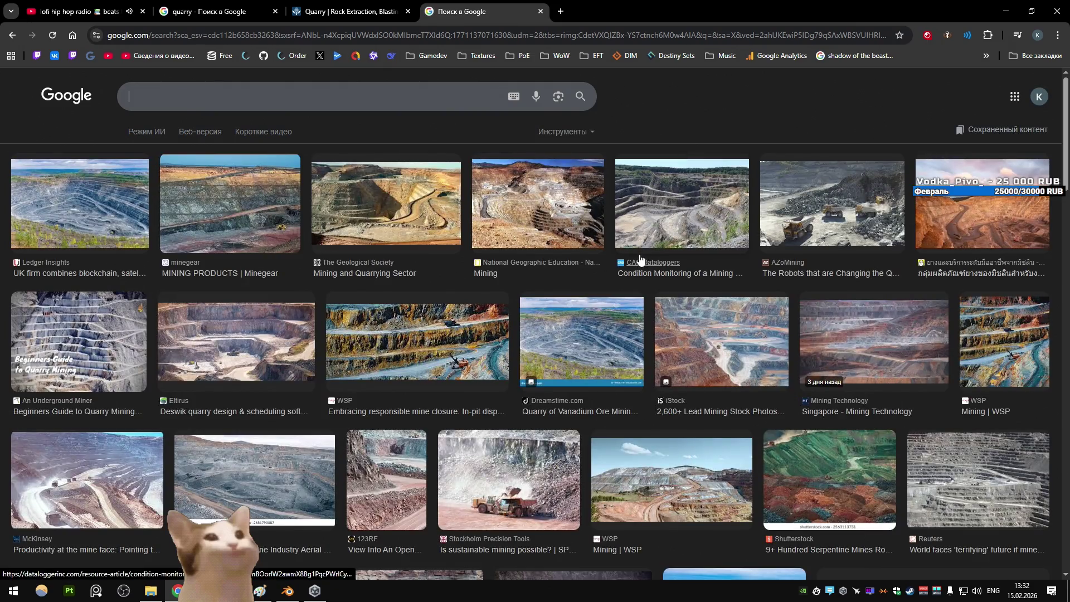
{"action": "scroll", "coordinate": [640, 258], "scroll_direction": "down", "scroll_amount": 7}
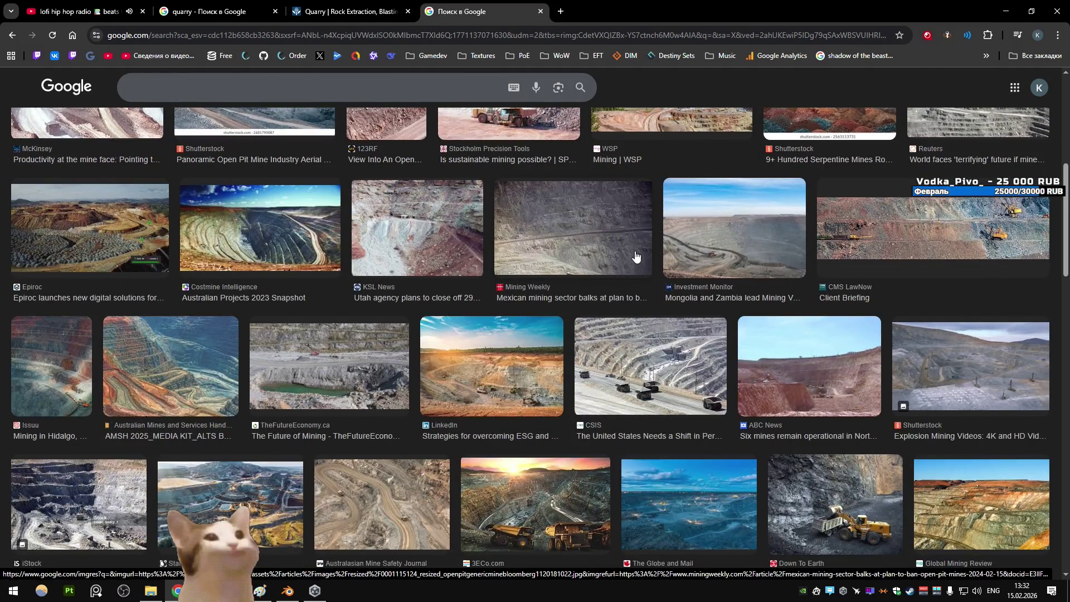
{"action": "scroll", "coordinate": [634, 257], "scroll_direction": "down", "scroll_amount": 8}
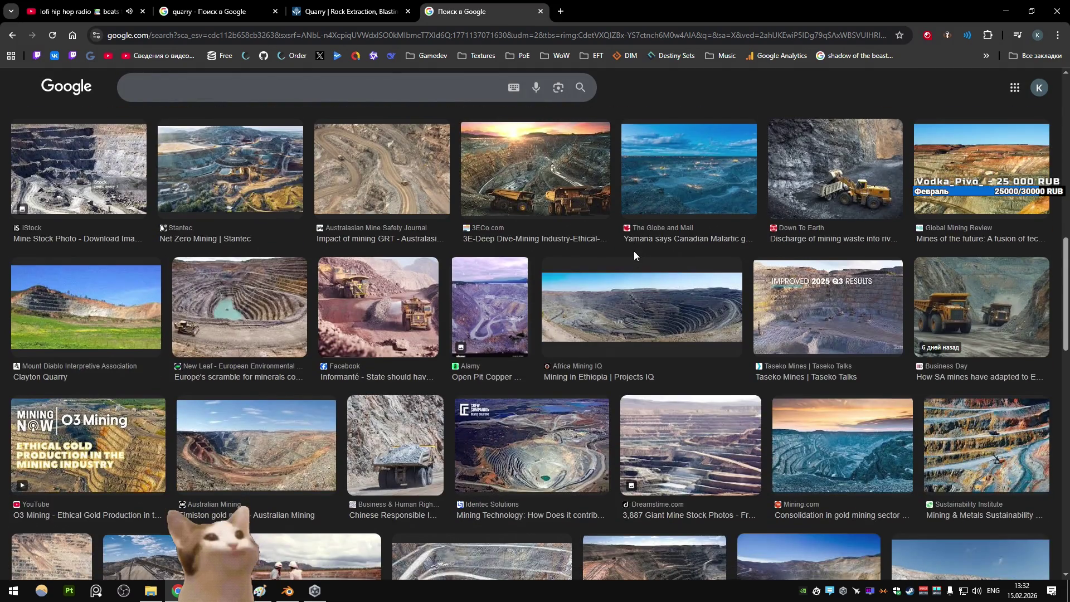
{"action": "scroll", "coordinate": [634, 256], "scroll_direction": "down", "scroll_amount": 7}
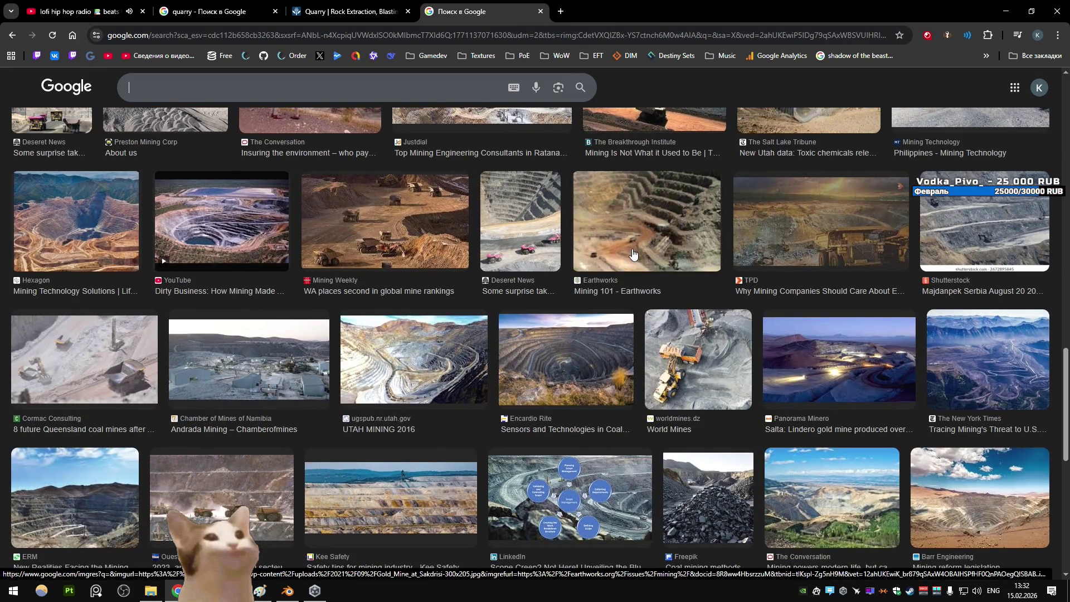
{"action": "scroll", "coordinate": [632, 254], "scroll_direction": "down", "scroll_amount": 8}
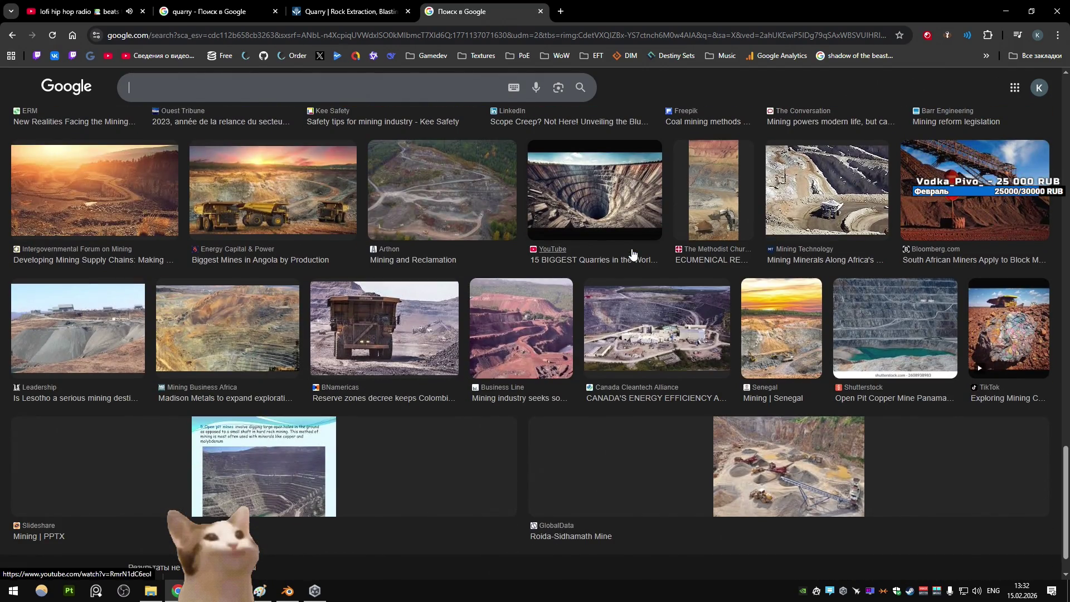
Preview the Roida-Sidhamath Mine image, view its related images, then close that tab
{"action": "left_click", "coordinate": [769, 429]}
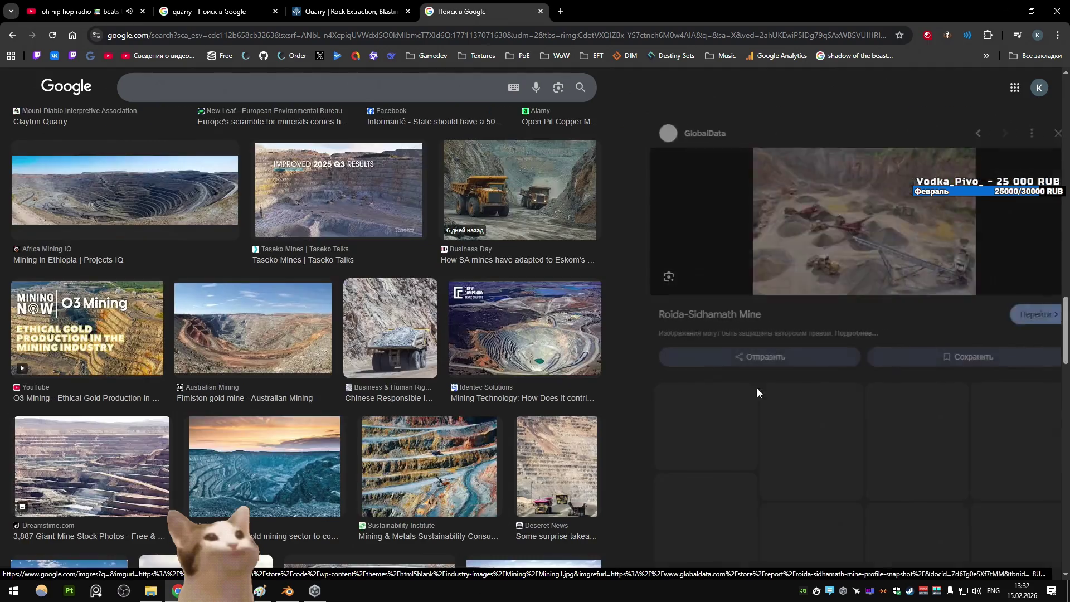
{"action": "scroll", "coordinate": [737, 310], "scroll_direction": "down", "scroll_amount": 1}
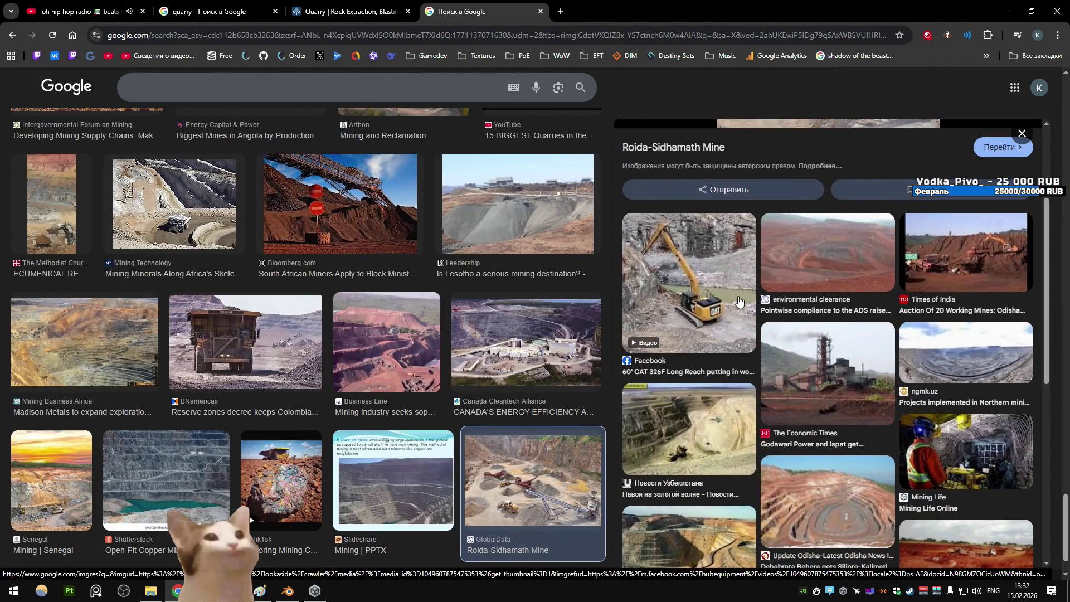
{"action": "scroll", "coordinate": [738, 302], "scroll_direction": "down", "scroll_amount": 5}
{"action": "left_click", "coordinate": [806, 453]}
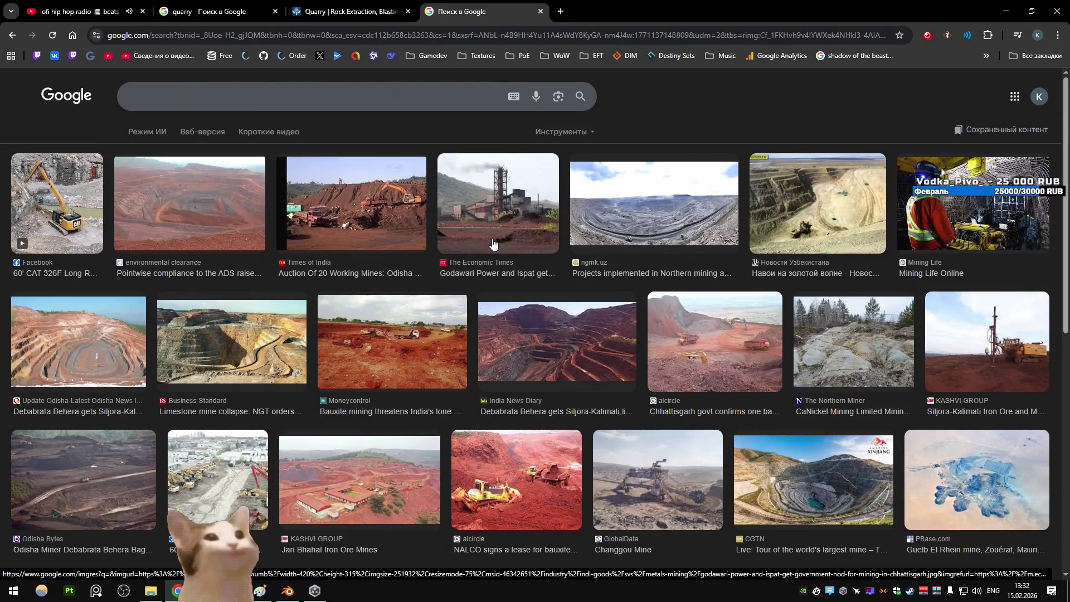
{"action": "scroll", "coordinate": [492, 236], "scroll_direction": "down", "scroll_amount": 15}
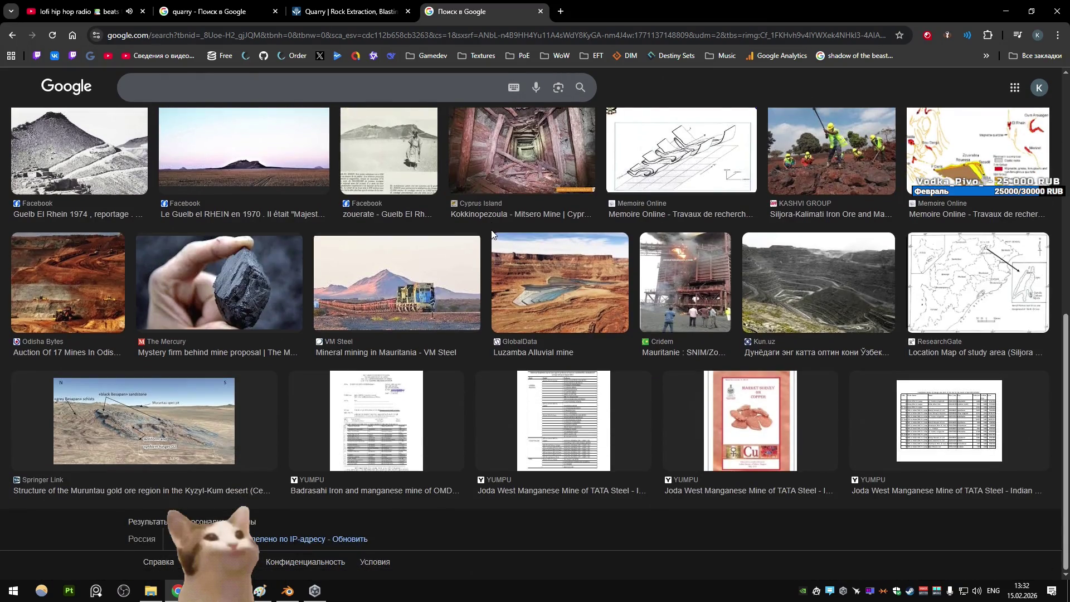
{"action": "scroll", "coordinate": [494, 239], "scroll_direction": "up", "scroll_amount": 4}
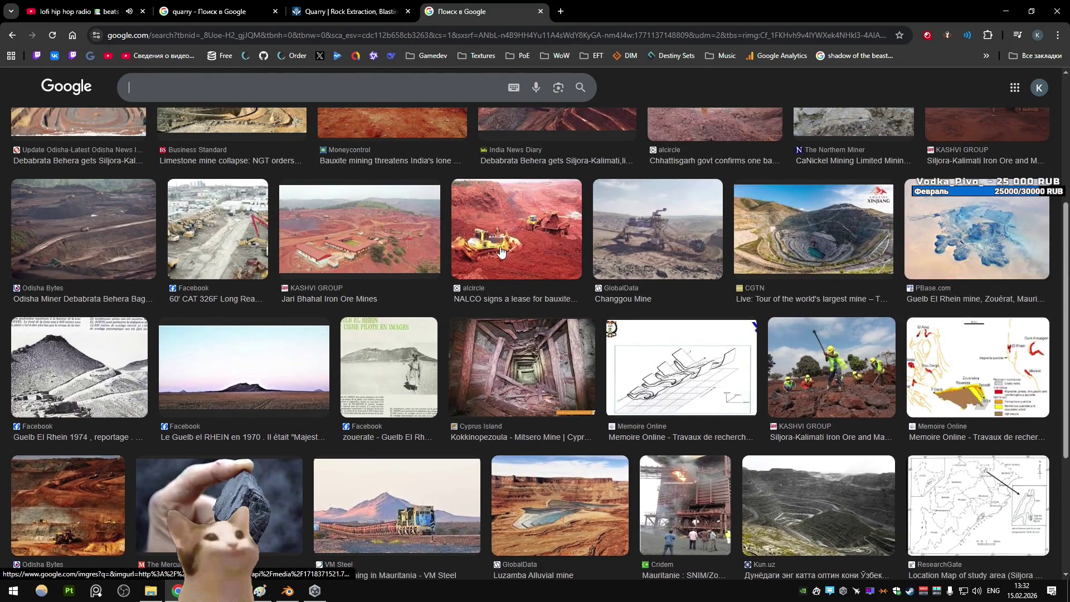
{"action": "scroll", "coordinate": [501, 252], "scroll_direction": "up", "scroll_amount": 5}
{"action": "left_click", "coordinate": [540, 11]}
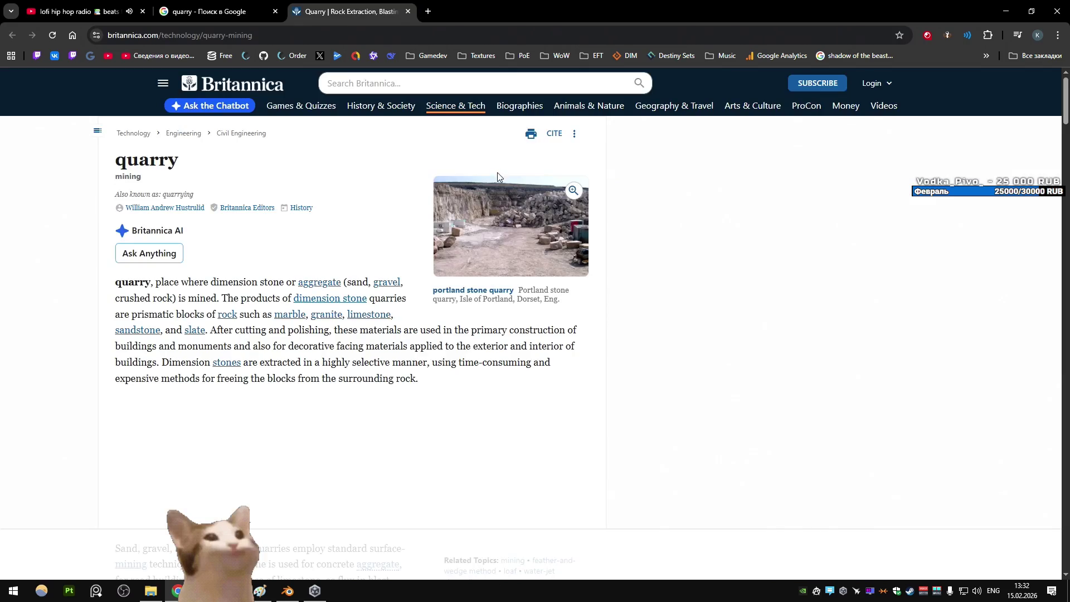
Close the Britannica article, preview the Douglas County mining regulations image, then move to the lofi stream
{"action": "middle_click", "coordinate": [363, 2]}
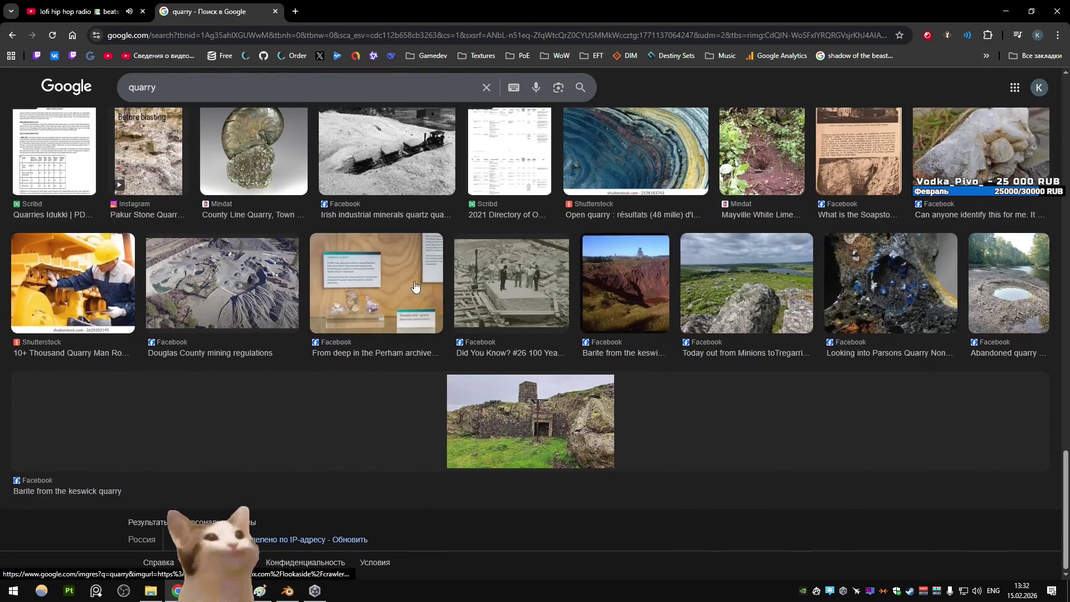
{"action": "scroll", "coordinate": [270, 465], "scroll_direction": "up", "scroll_amount": 4}
{"action": "left_click", "coordinate": [270, 465]}
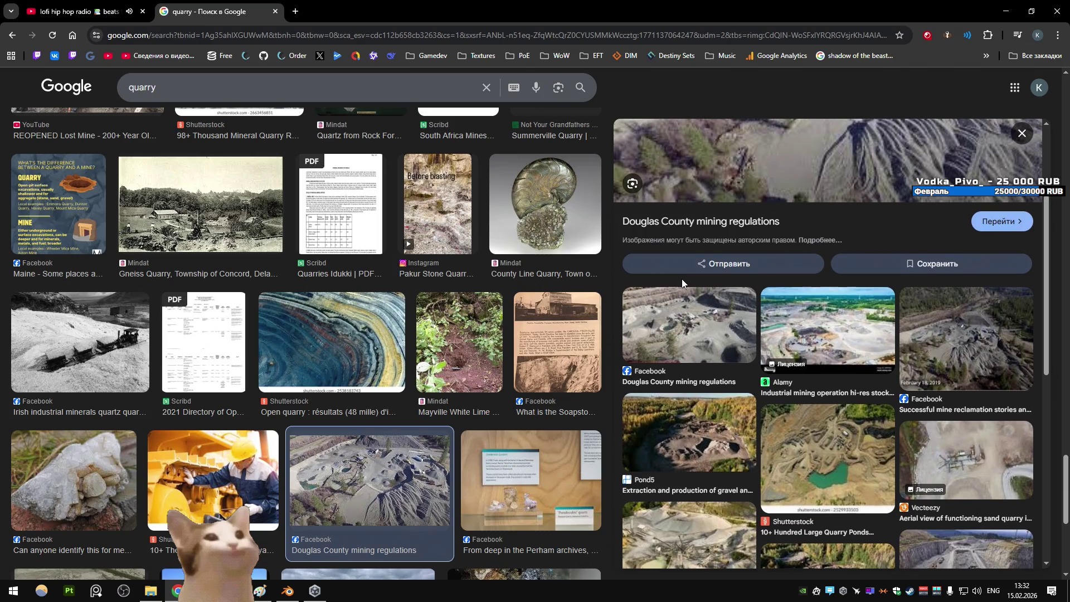
{"action": "scroll", "coordinate": [681, 278], "scroll_direction": "down", "scroll_amount": 4}
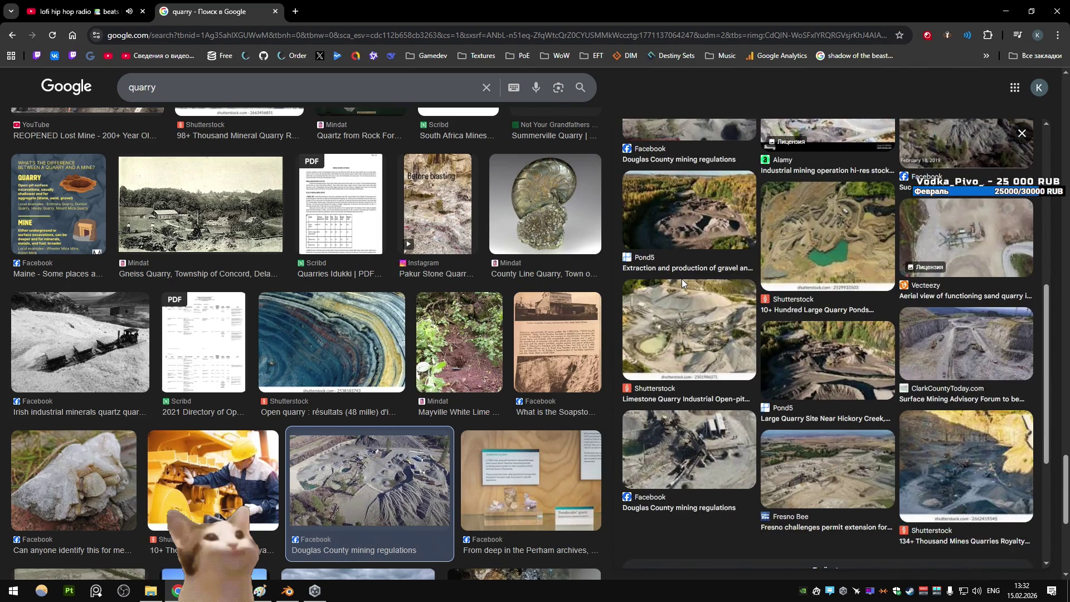
{"action": "scroll", "coordinate": [681, 279], "scroll_direction": "up", "scroll_amount": 7}
{"action": "scroll", "coordinate": [442, 276], "scroll_direction": "up", "scroll_amount": 5}
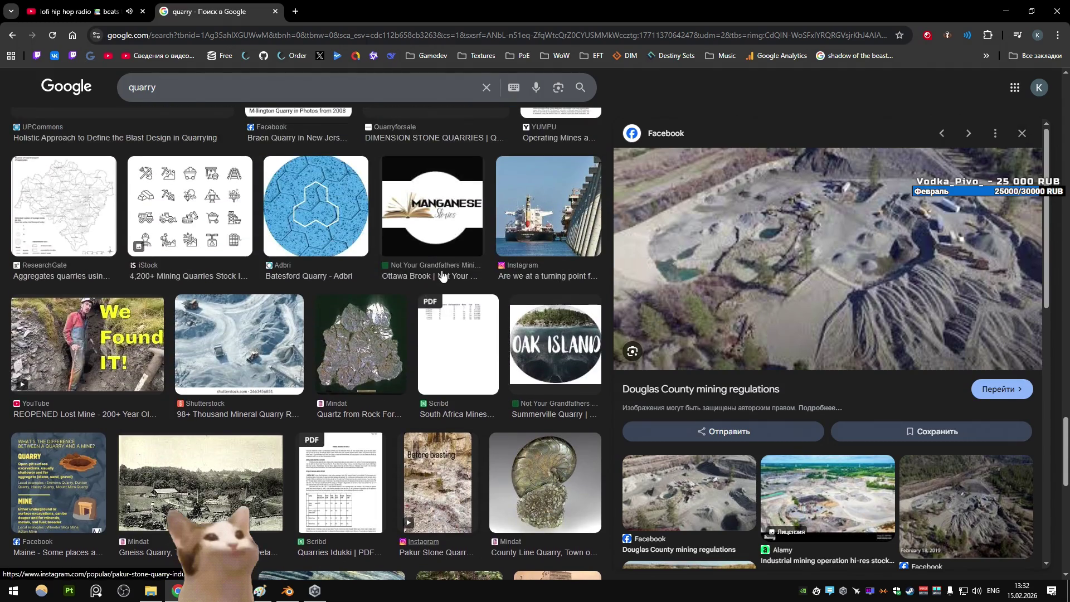
{"action": "scroll", "coordinate": [442, 275], "scroll_direction": "up", "scroll_amount": 10}
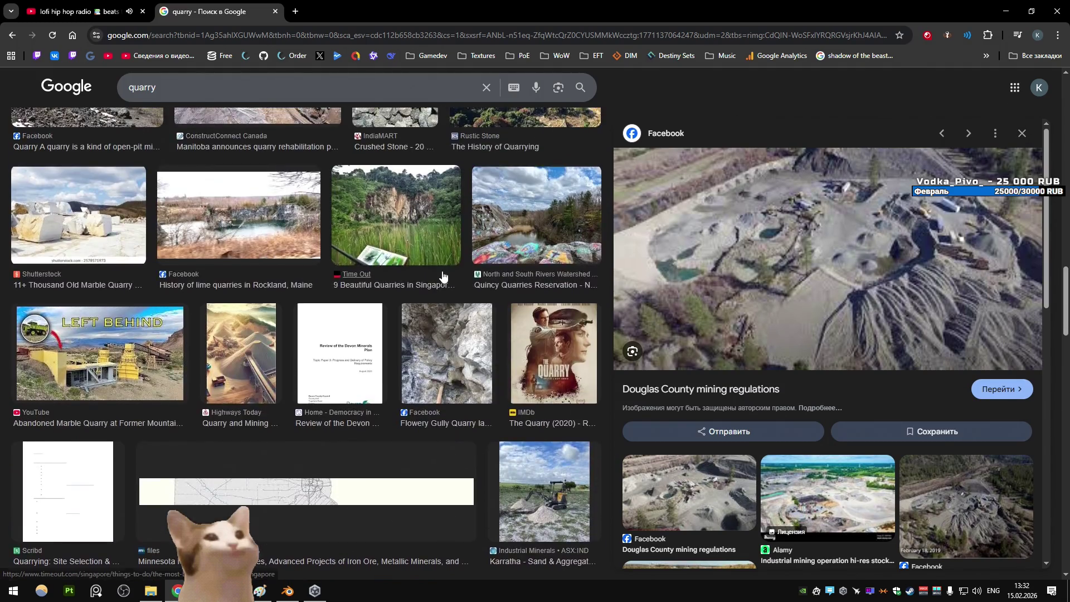
{"action": "scroll", "coordinate": [442, 274], "scroll_direction": "up", "scroll_amount": 7}
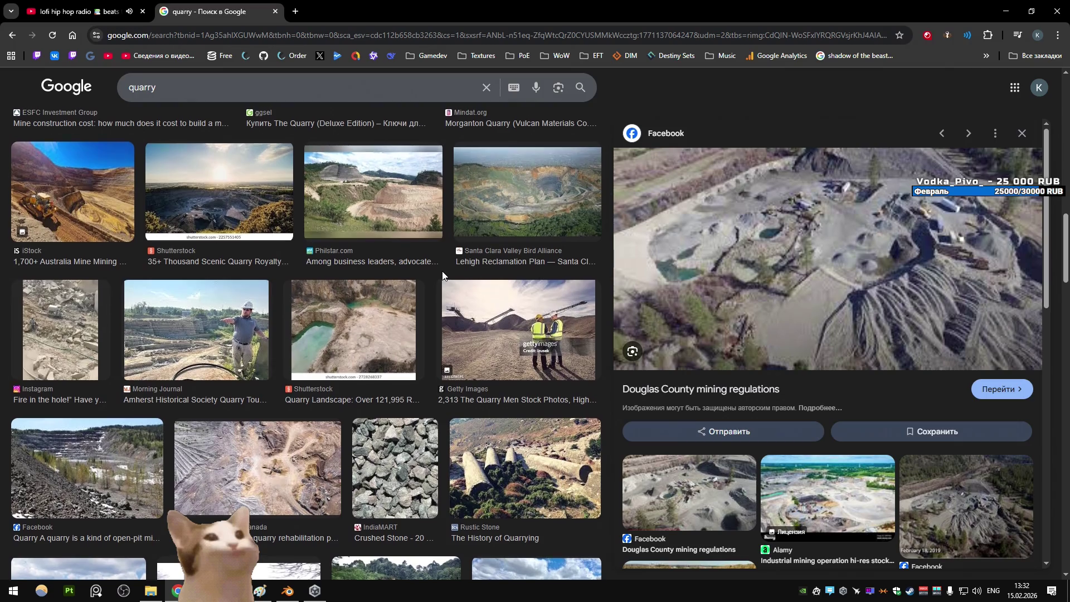
{"action": "scroll", "coordinate": [442, 273], "scroll_direction": "up", "scroll_amount": 5}
{"action": "scroll", "coordinate": [441, 259], "scroll_direction": "up", "scroll_amount": 4}
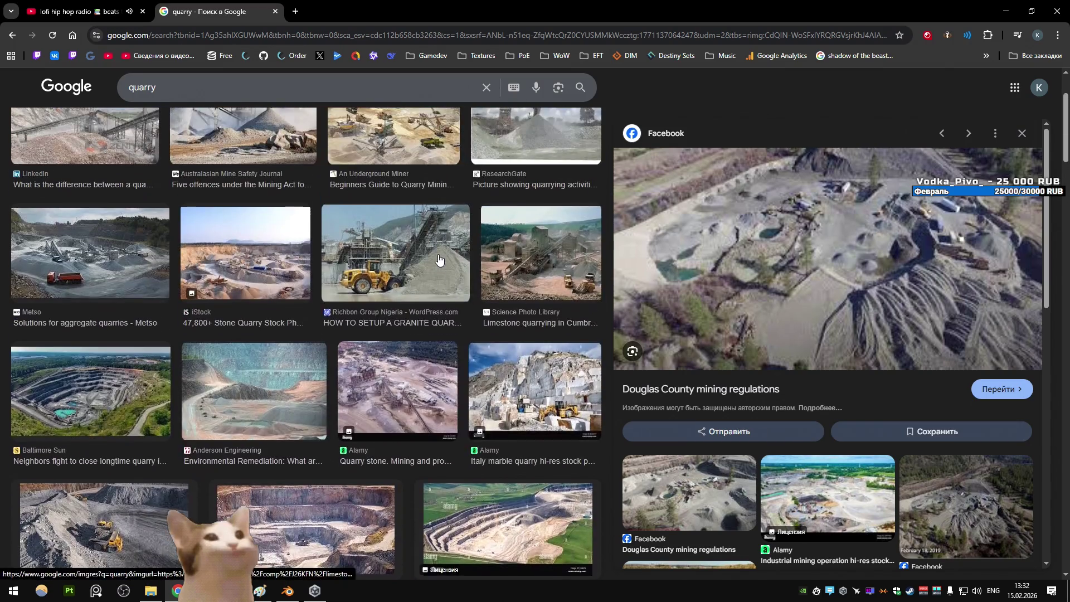
{"action": "scroll", "coordinate": [439, 259], "scroll_direction": "up", "scroll_amount": 2}
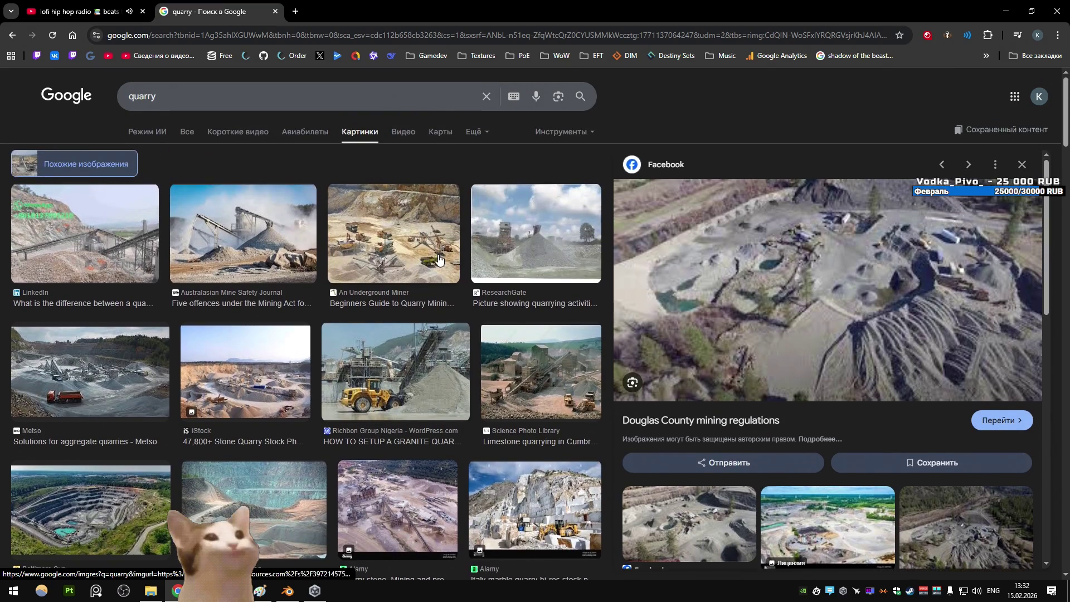
{"action": "key", "text": "ctrl+Tab"}
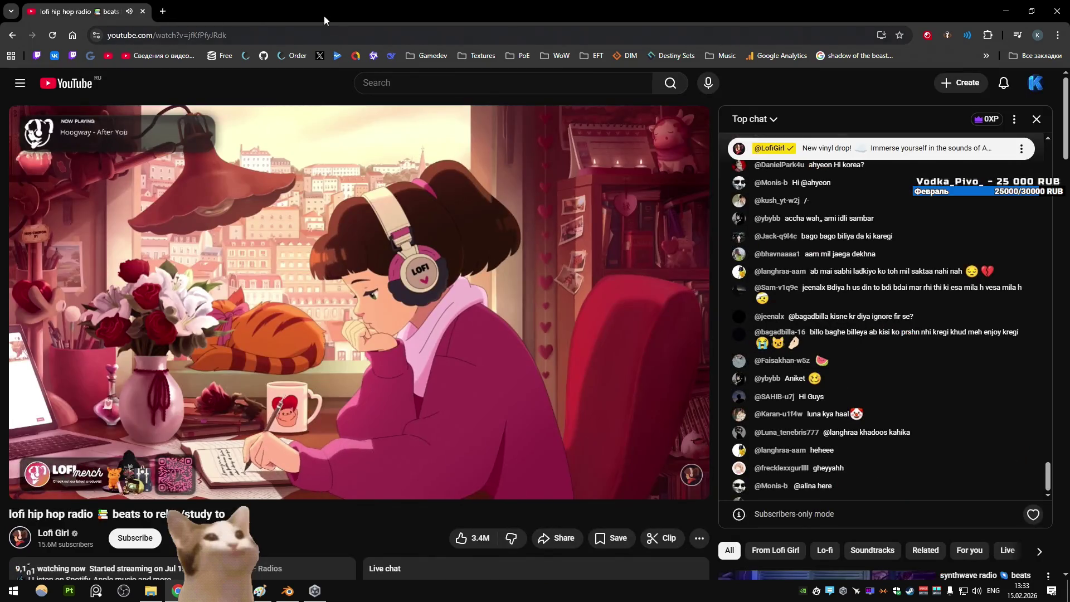
Switch back to the Unity editor showing the orange Canyon arena blockout
{"action": "key", "text": "alt+Tab"}
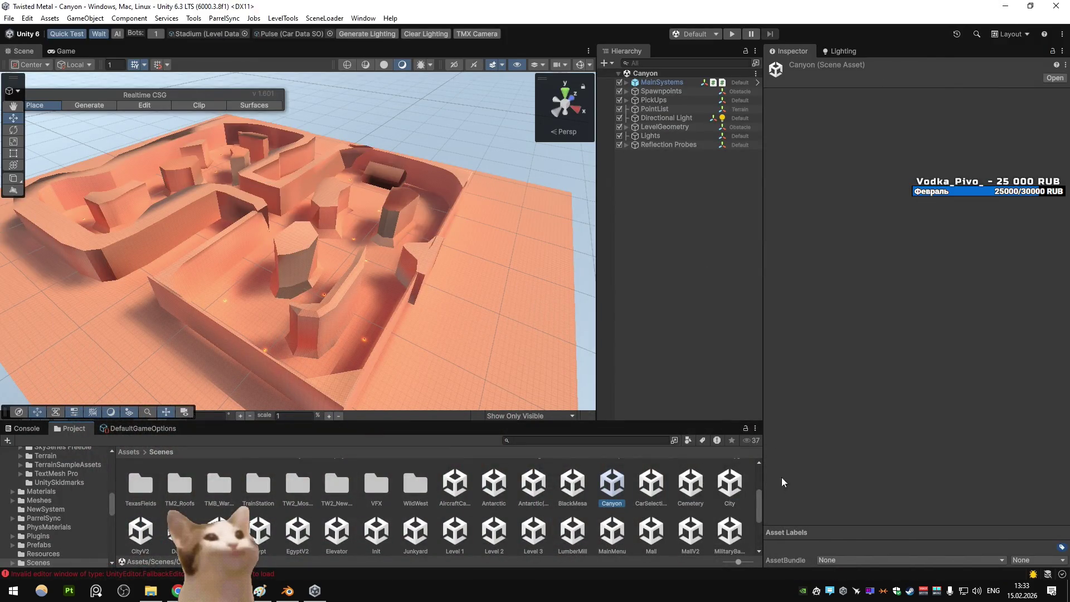
{"action": "left_click", "coordinate": [923, 589]}
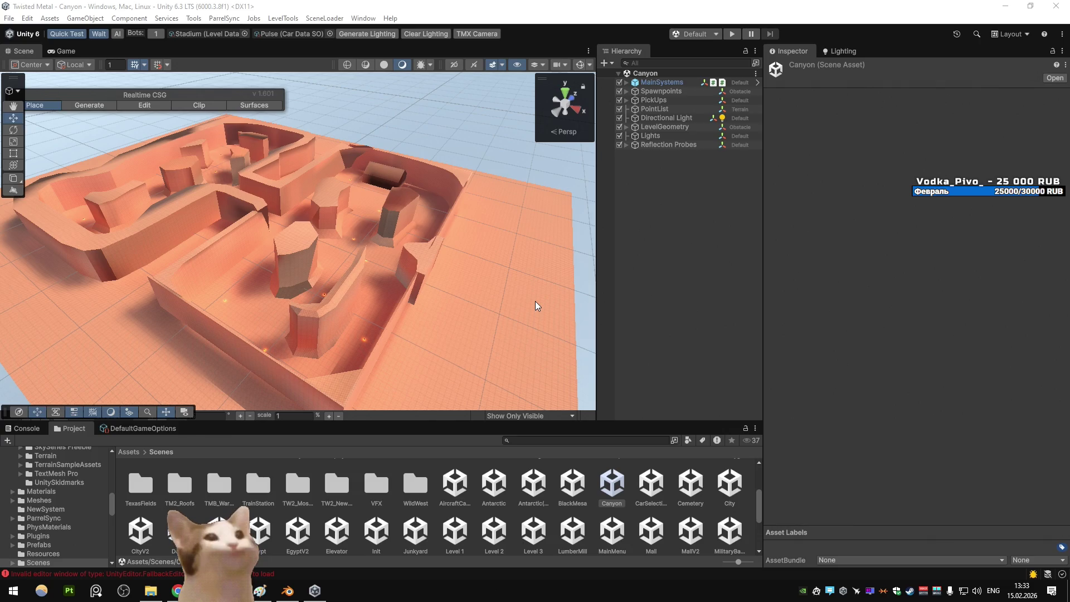
Open and close Unity Hub, then bring the PureRef board forward
{"action": "left_click", "coordinate": [315, 590]}
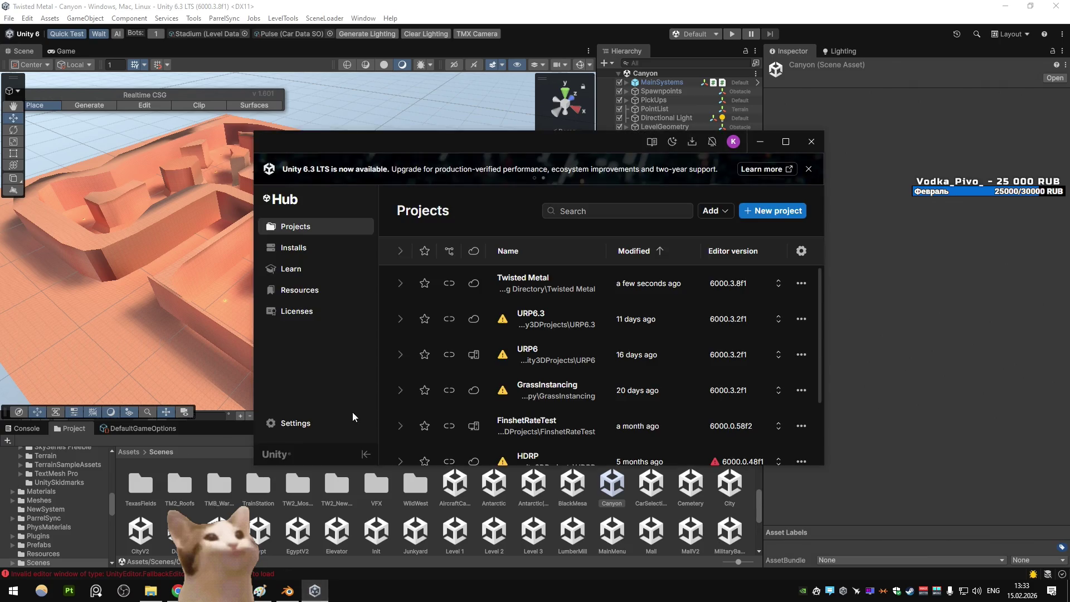
{"action": "left_click", "coordinate": [811, 141]}
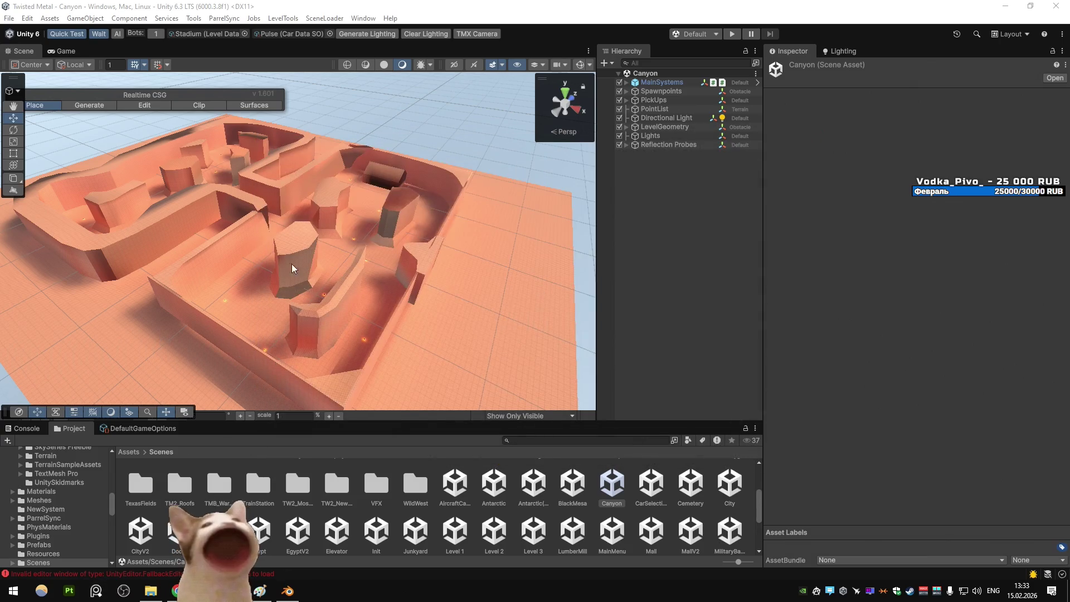
{"action": "key", "text": "ctrl+f"}
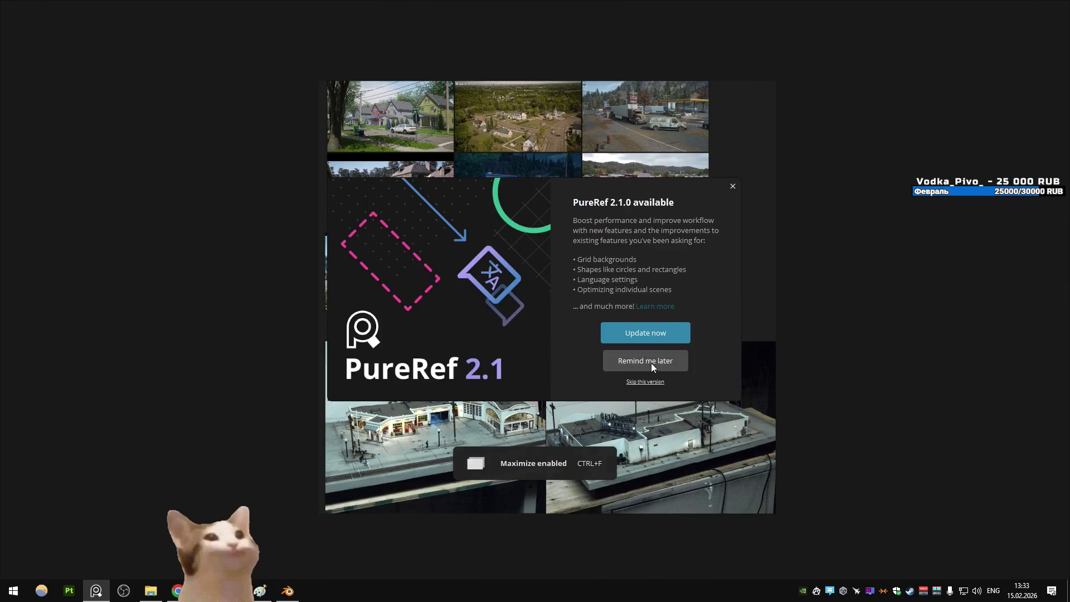
Postpone the PureRef update and open the Architecture.pur reference board
{"action": "left_click", "coordinate": [650, 360]}
{"action": "key", "text": "ctrl+o"}
{"action": "left_click", "coordinate": [160, 102]}
{"action": "double_click", "coordinate": [160, 102]}
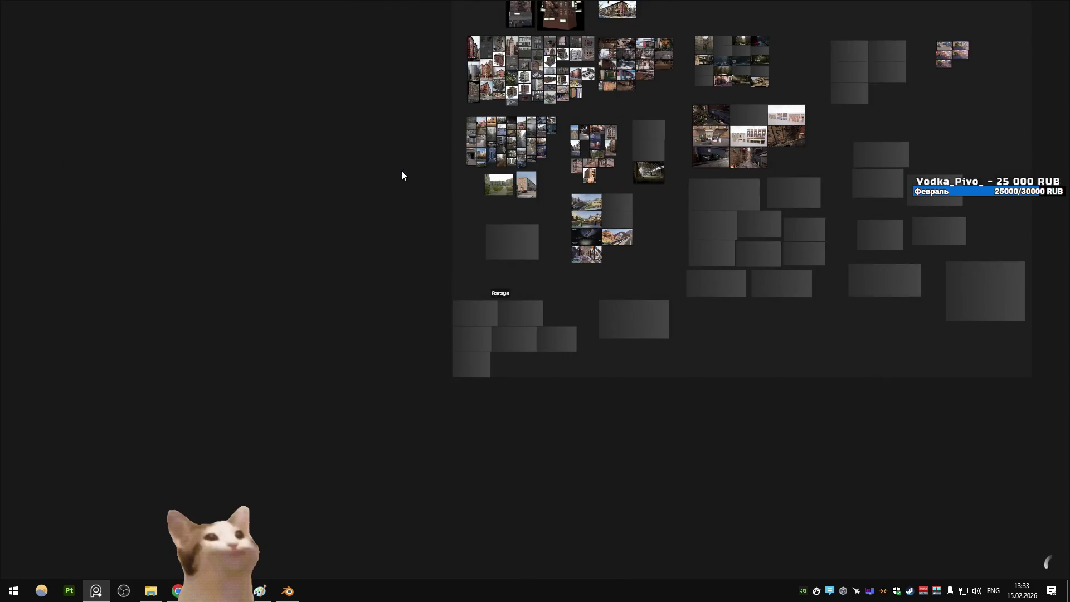
Enlarge the Kromsalovo canyon screenshot to full view, then return to the board
{"action": "scroll", "coordinate": [544, 79], "scroll_direction": "down", "scroll_amount": 3}
{"action": "scroll", "coordinate": [519, 146], "scroll_direction": "up", "scroll_amount": 4}
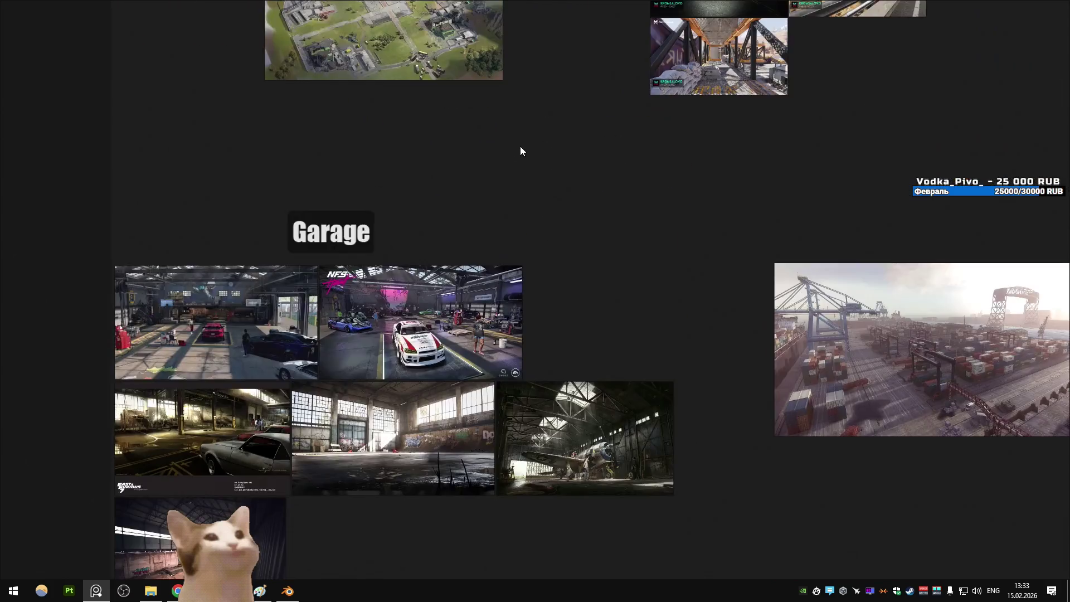
{"action": "scroll", "coordinate": [430, 272], "scroll_direction": "down", "scroll_amount": 4}
{"action": "scroll", "coordinate": [432, 277], "scroll_direction": "up", "scroll_amount": 4}
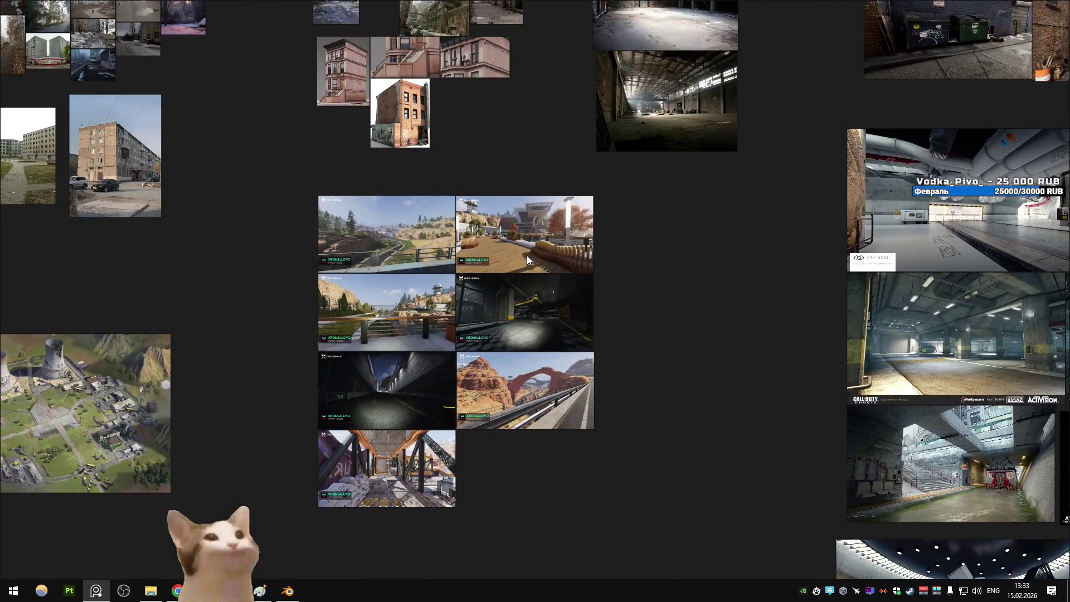
{"action": "double_click", "coordinate": [379, 237]}
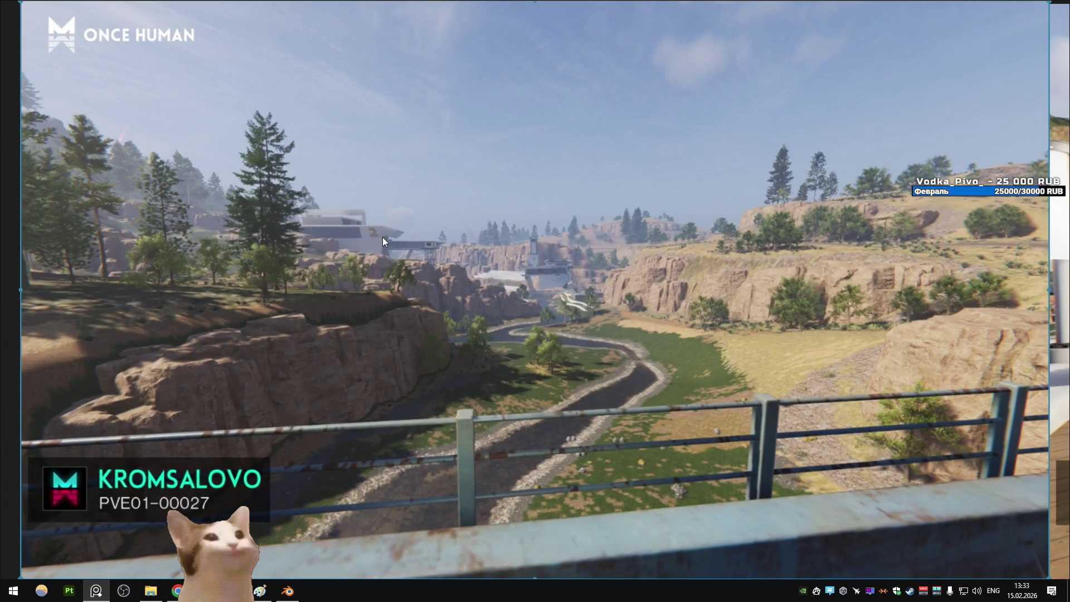
{"action": "double_click", "coordinate": [382, 236]}
Pan across the apartment and building photo clusters
{"action": "scroll", "coordinate": [382, 236], "scroll_direction": "down", "scroll_amount": 2}
{"action": "left_click_drag", "start_coordinate": [382, 236], "coordinate": [550, 388]}
{"action": "scroll", "coordinate": [650, 258], "scroll_direction": "up", "scroll_amount": 3}
{"action": "left_click_drag", "start_coordinate": [650, 259], "coordinate": [754, 301]}
{"action": "left_click_drag", "start_coordinate": [755, 164], "coordinate": [788, 378]}
{"action": "scroll", "coordinate": [788, 377], "scroll_direction": "up", "scroll_amount": 1}
{"action": "mouse_move", "coordinate": [620, 81]}
{"action": "left_mouse_down"}
{"action": "mouse_move", "coordinate": [620, 284]}
{"action": "mouse_move", "coordinate": [626, 255]}
{"action": "mouse_move", "coordinate": [640, 270]}
{"action": "mouse_move", "coordinate": [516, 240]}
{"action": "left_mouse_up"}
{"action": "scroll", "coordinate": [619, 284], "scroll_direction": "down", "scroll_amount": 1}
Browse the Walking Dead, Avatar, street and landscape clusters, then choose Canyon.pur to load
{"action": "scroll", "coordinate": [516, 244], "scroll_direction": "down", "scroll_amount": 1}
{"action": "scroll", "coordinate": [439, 144], "scroll_direction": "up", "scroll_amount": 1}
{"action": "mouse_move", "coordinate": [705, 311]}
{"action": "left_mouse_down"}
{"action": "mouse_move", "coordinate": [439, 145]}
{"action": "mouse_move", "coordinate": [496, 341]}
{"action": "left_mouse_up"}
{"action": "left_click_drag", "start_coordinate": [868, 299], "coordinate": [320, 277]}
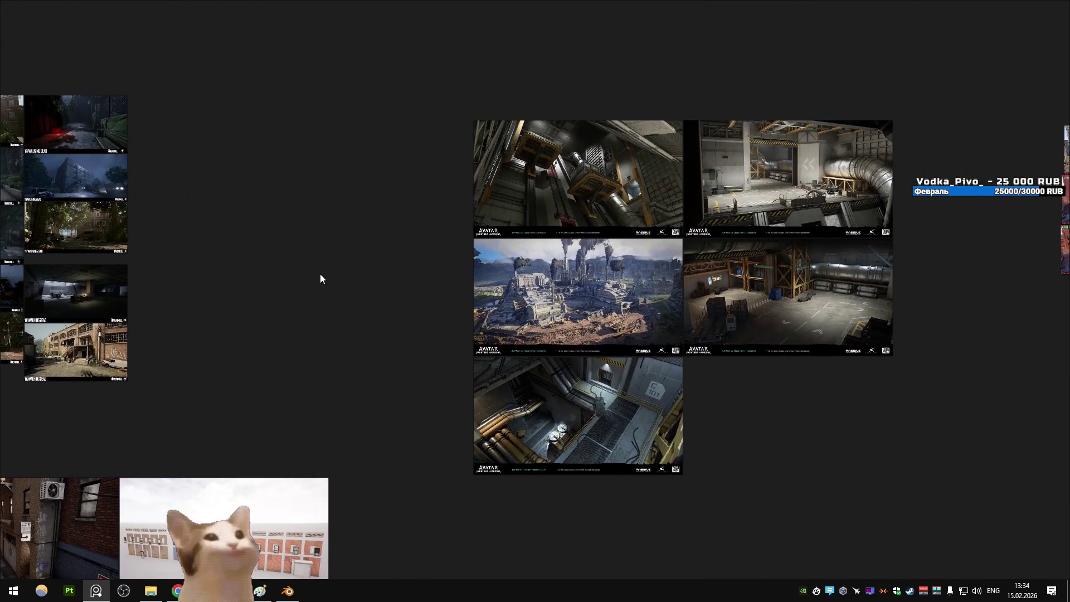
{"action": "scroll", "coordinate": [648, 297], "scroll_direction": "down", "scroll_amount": 1}
{"action": "left_click_drag", "start_coordinate": [824, 312], "coordinate": [560, 136]}
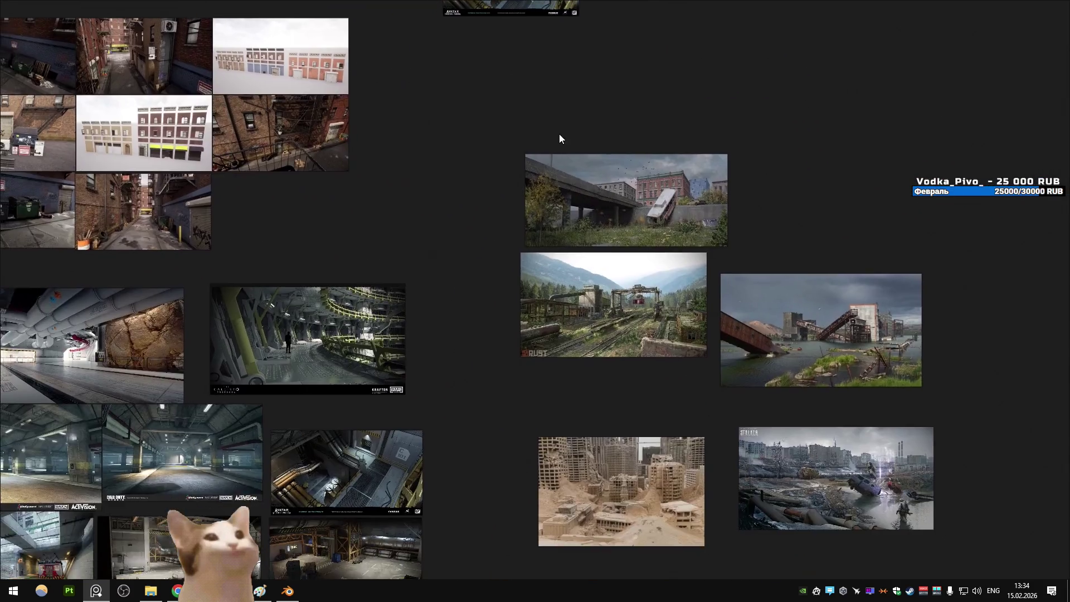
{"action": "scroll", "coordinate": [551, 162], "scroll_direction": "down", "scroll_amount": 1}
{"action": "mouse_move", "coordinate": [544, 186]}
{"action": "left_mouse_down"}
{"action": "mouse_move", "coordinate": [607, 189]}
{"action": "mouse_move", "coordinate": [479, 142]}
{"action": "mouse_move", "coordinate": [655, 183]}
{"action": "mouse_move", "coordinate": [693, 273]}
{"action": "left_mouse_up"}
{"action": "scroll", "coordinate": [607, 184], "scroll_direction": "down", "scroll_amount": 2}
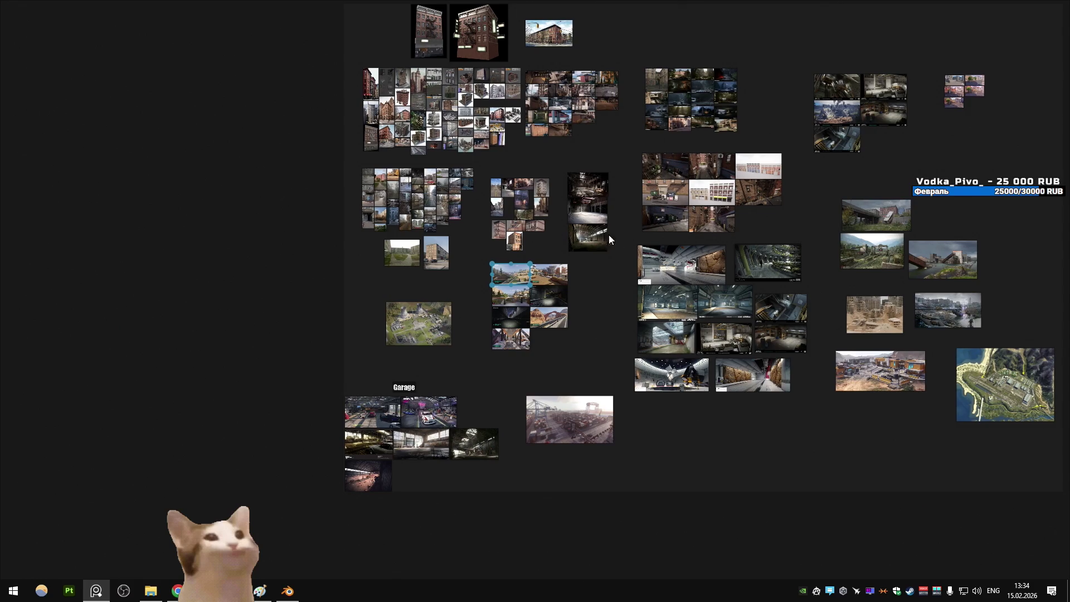
{"action": "key", "text": "ctrl+o"}
{"action": "double_click", "coordinate": [196, 129]}
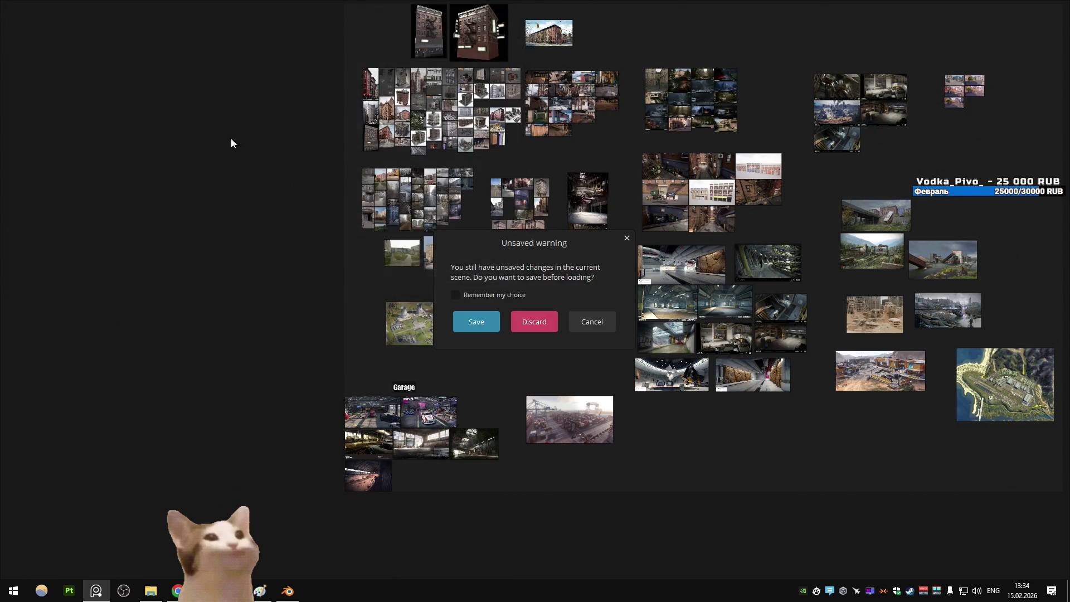
Confirm the unsaved-changes prompt to load Canyon.pur with its red-rock canyon image
{"action": "left_click", "coordinate": [533, 320]}
{"action": "mouse_move", "coordinate": [442, 272]}
{"action": "left_mouse_down"}
{"action": "mouse_move", "coordinate": [695, 209]}
{"action": "mouse_move", "coordinate": [579, 210]}
{"action": "left_mouse_up"}
{"action": "scroll", "coordinate": [418, 253], "scroll_direction": "down", "scroll_amount": 7}
{"action": "scroll", "coordinate": [418, 252], "scroll_direction": "up", "scroll_amount": 2}
Cancel the Open scene dialog and bring the Quarry folder, then the browser, forward
{"action": "key", "text": "ctrl+o"}
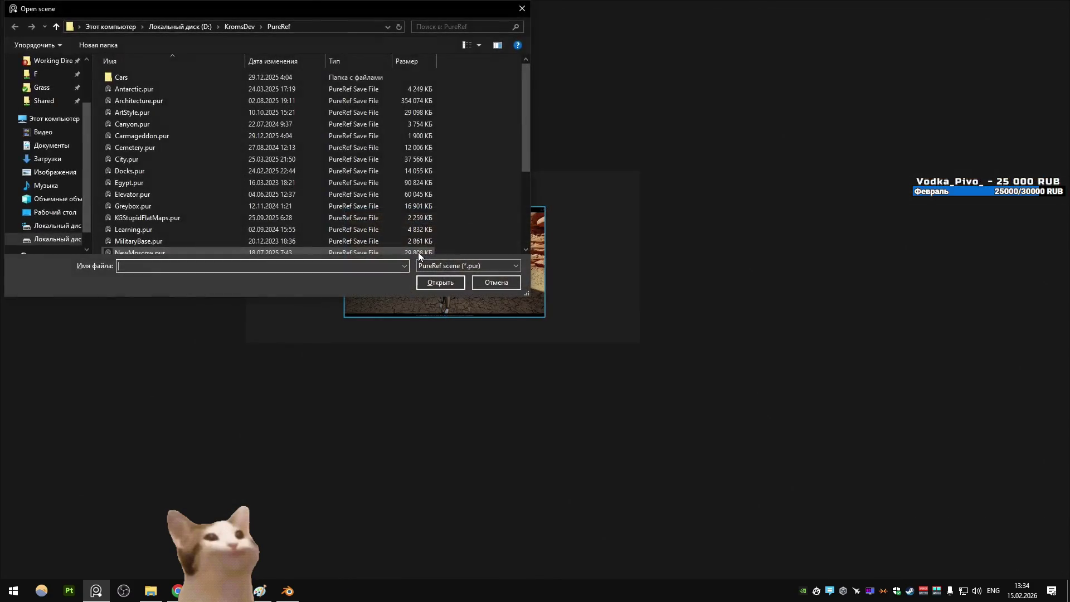
{"action": "left_click", "coordinate": [508, 284]}
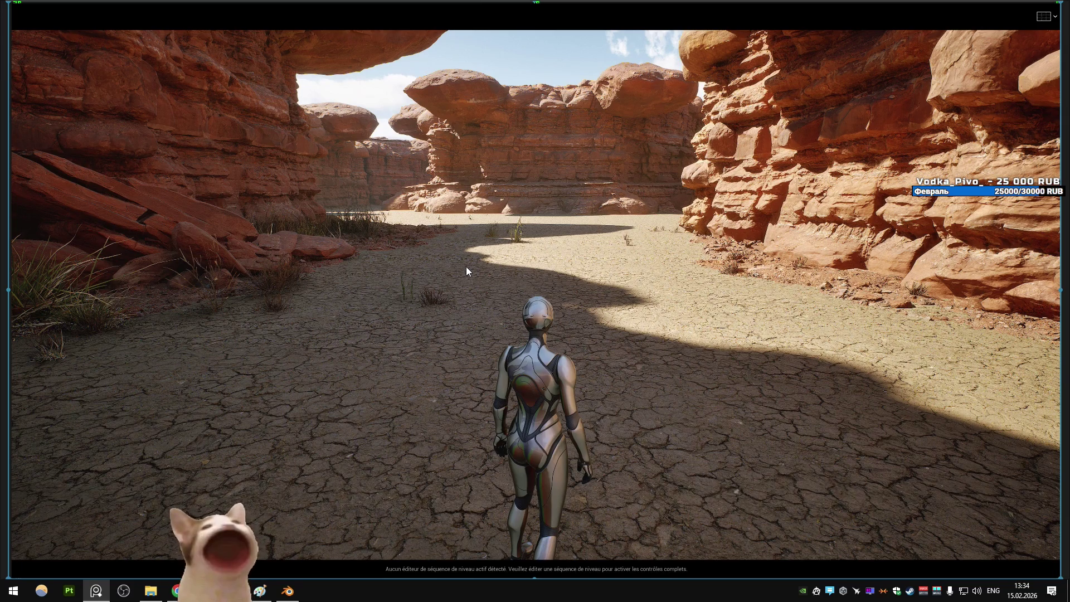
{"action": "left_click", "coordinate": [150, 591]}
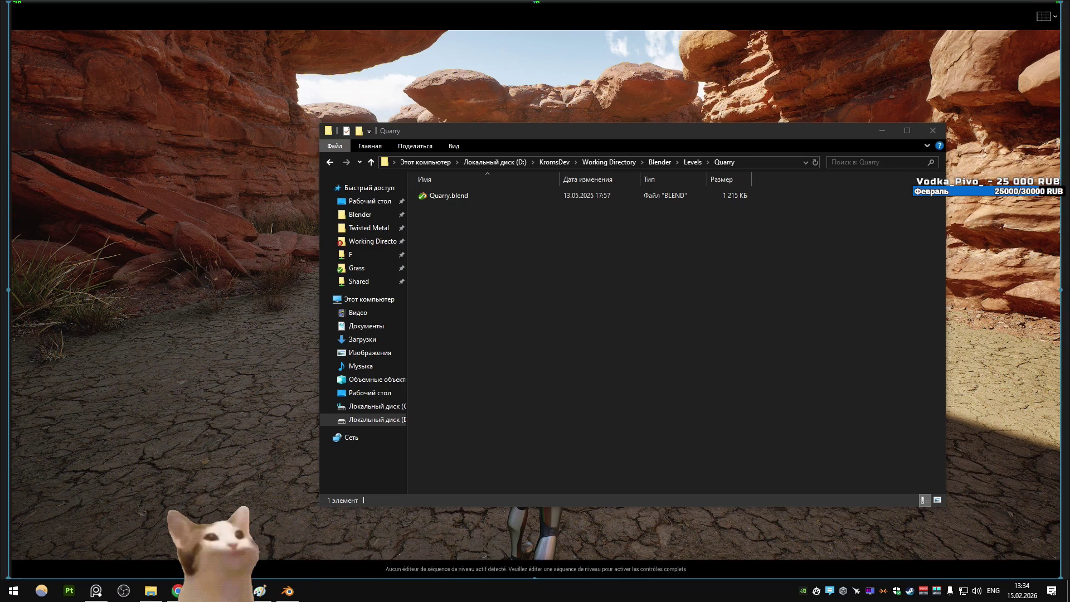
{"action": "left_click", "coordinate": [171, 592]}
Search 'quarry' in a new tab and switch to image results
{"action": "left_click", "coordinate": [158, 11]}
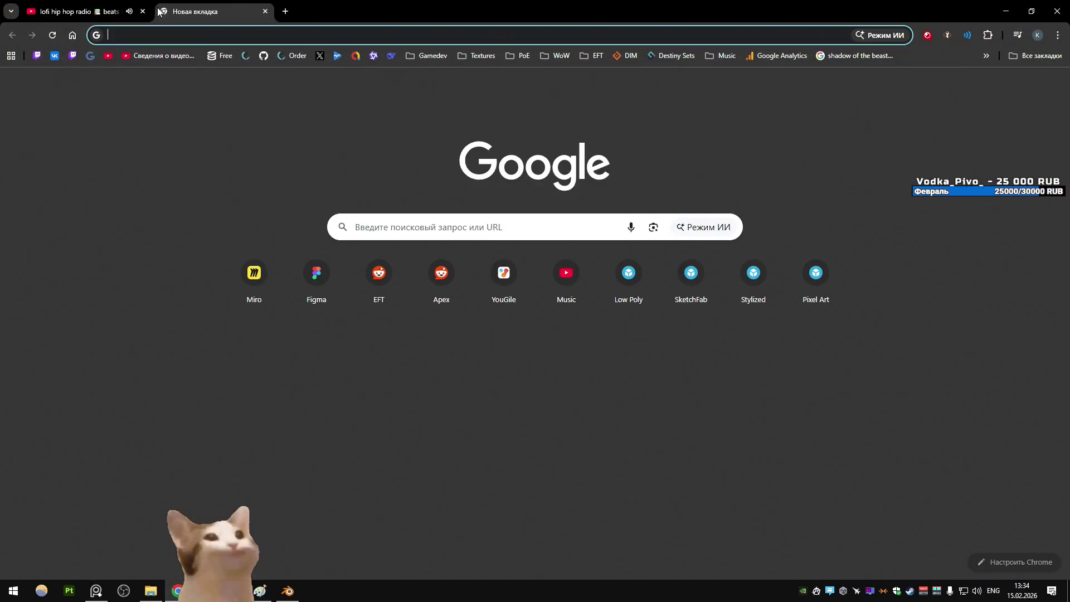
{"action": "type", "text": "qua"}
{"action": "key", "text": "Return"}
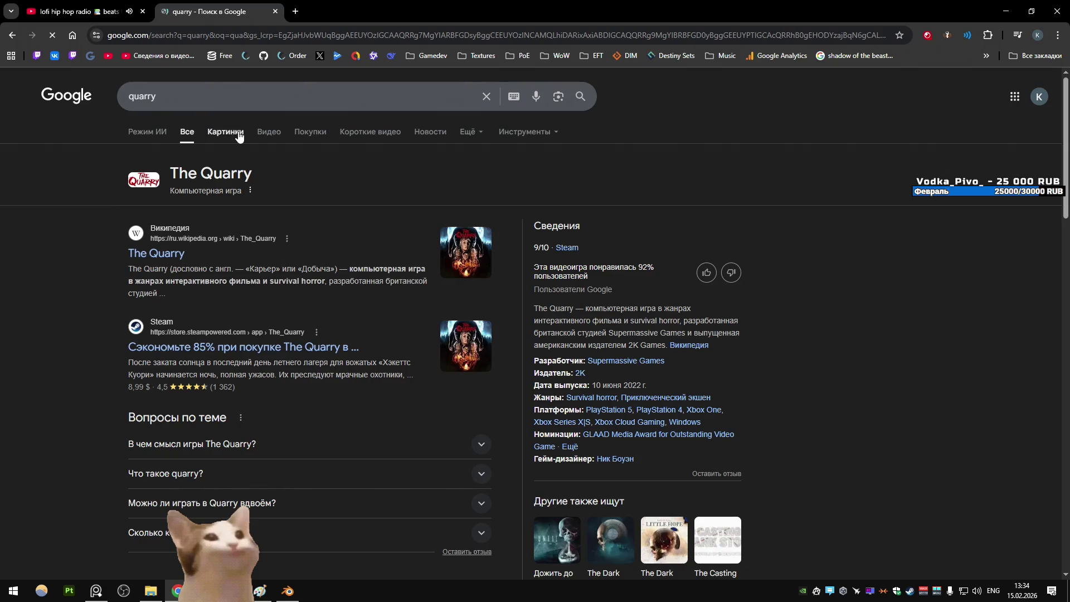
{"action": "left_click", "coordinate": [225, 132]}
Preview the Morris & Perry, Booth Ventures and haul-truck quarry photos
{"action": "left_click", "coordinate": [490, 245]}
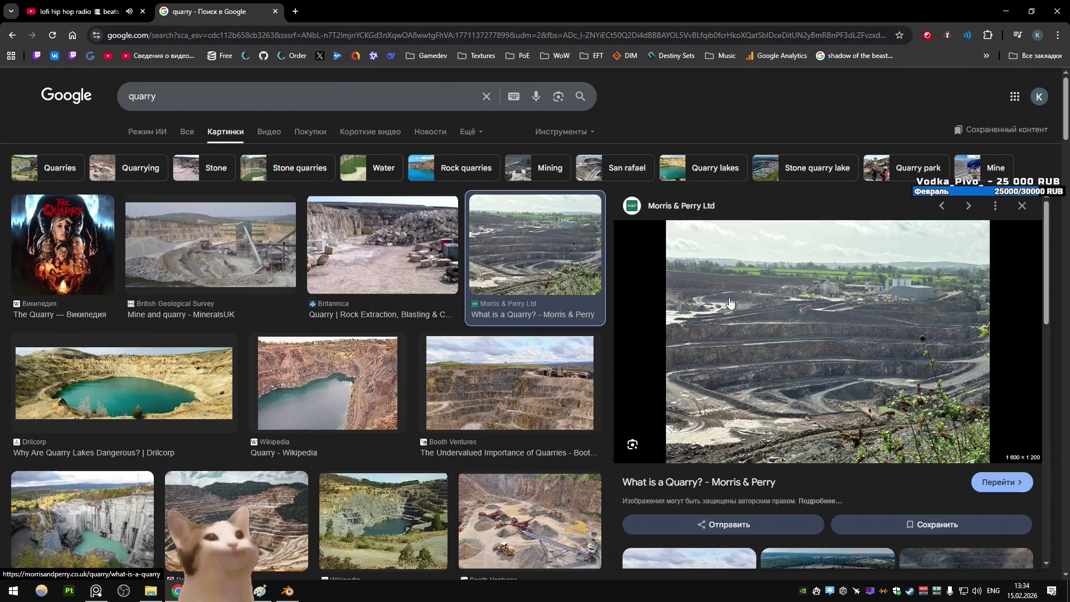
{"action": "left_click", "coordinate": [559, 506]}
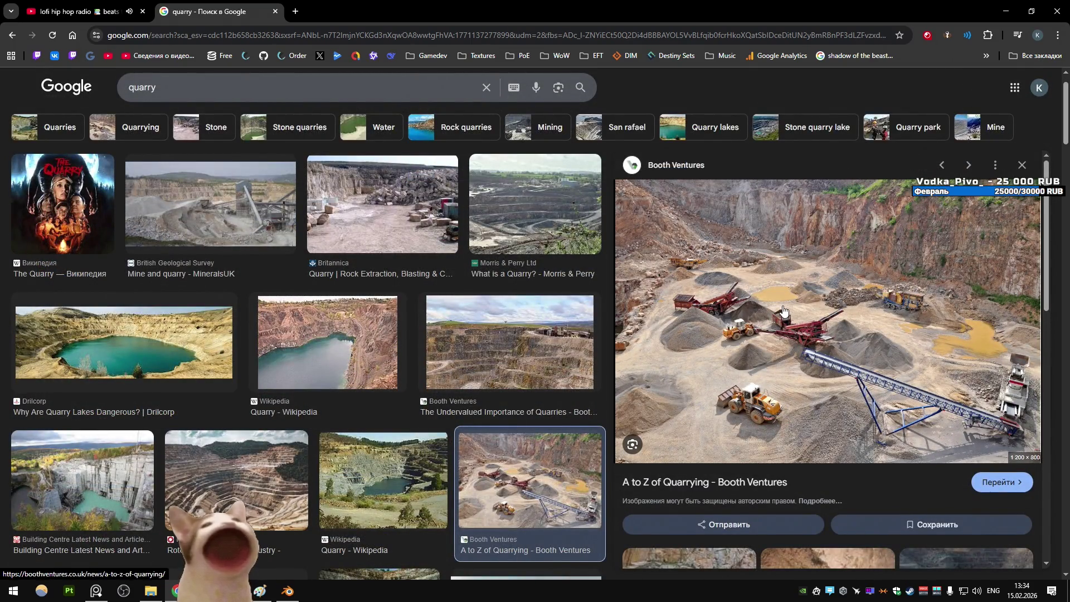
{"action": "scroll", "coordinate": [396, 260], "scroll_direction": "down", "scroll_amount": 5}
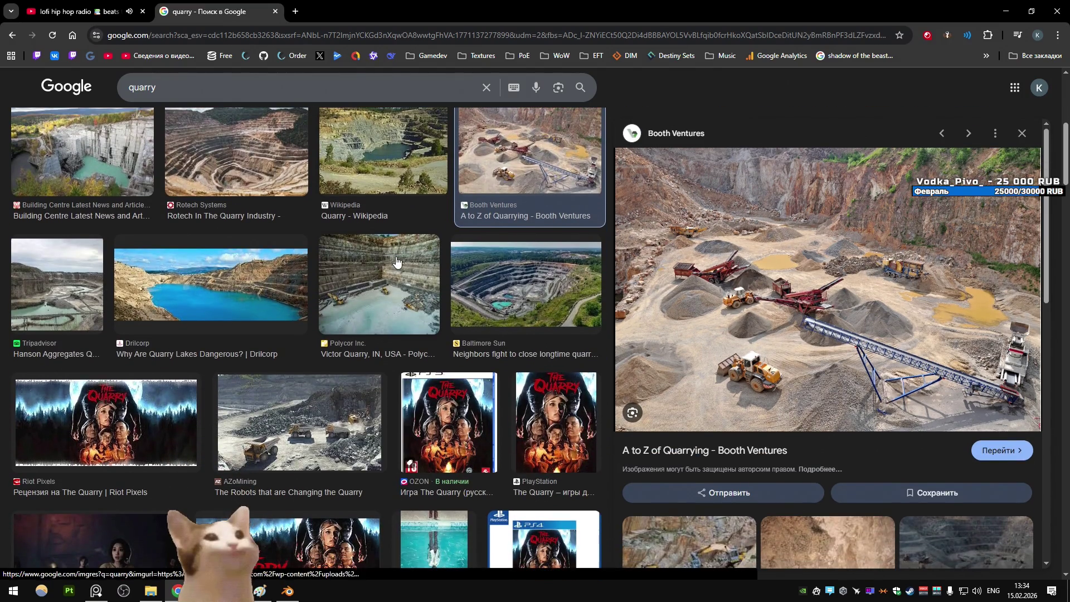
{"action": "left_click", "coordinate": [312, 423]}
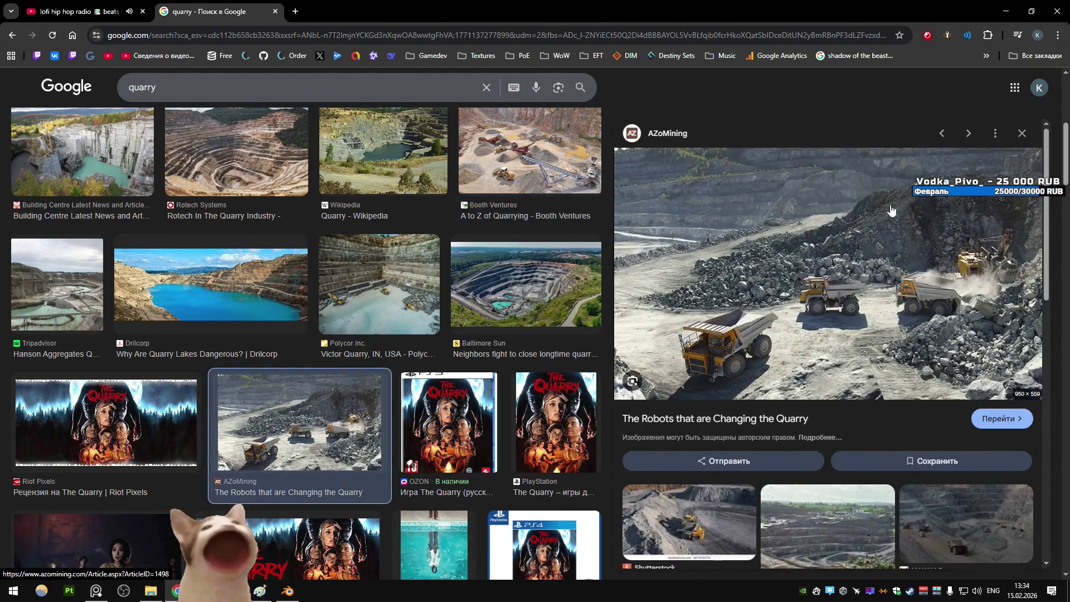
{"action": "scroll", "coordinate": [770, 251], "scroll_direction": "down", "scroll_amount": 3}
{"action": "scroll", "coordinate": [821, 267], "scroll_direction": "down", "scroll_amount": 6}
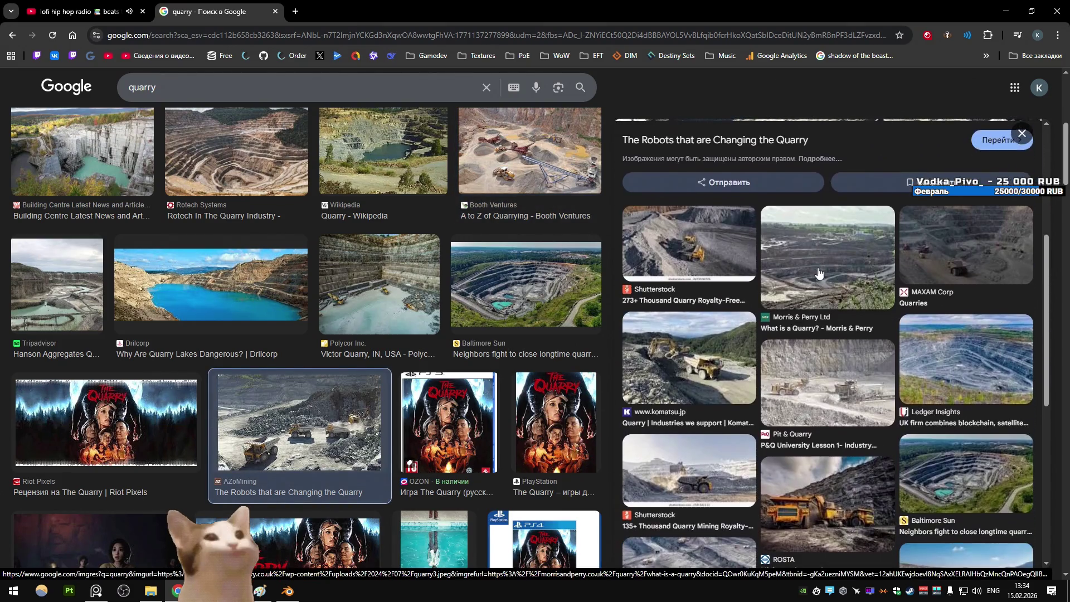
{"action": "scroll", "coordinate": [824, 233], "scroll_direction": "up", "scroll_amount": 3}
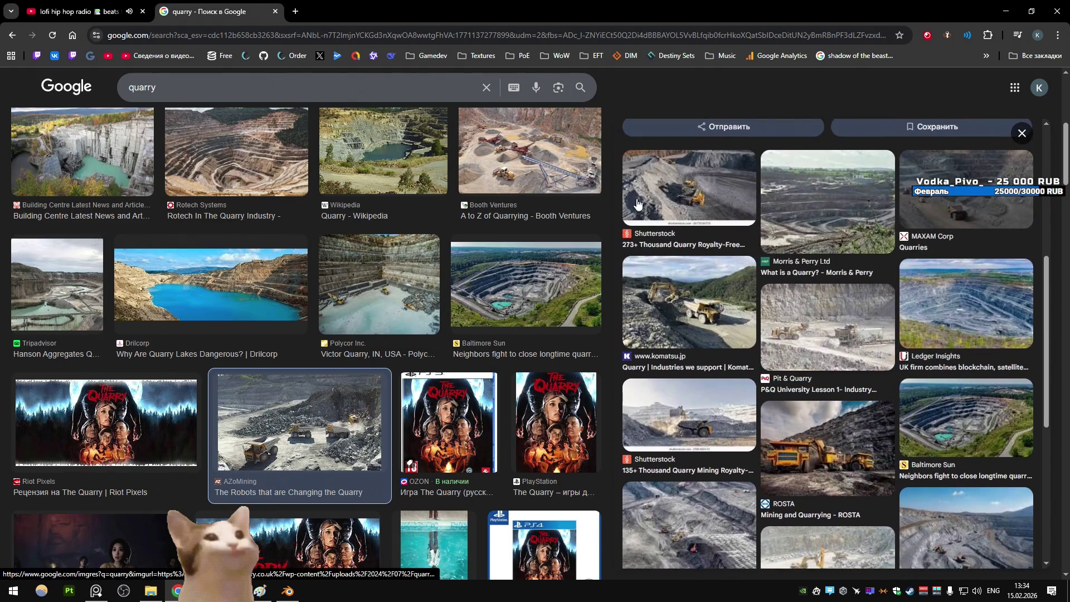
{"action": "scroll", "coordinate": [400, 154], "scroll_direction": "down", "scroll_amount": 5}
{"action": "scroll", "coordinate": [400, 154], "scroll_direction": "down", "scroll_amount": 5}
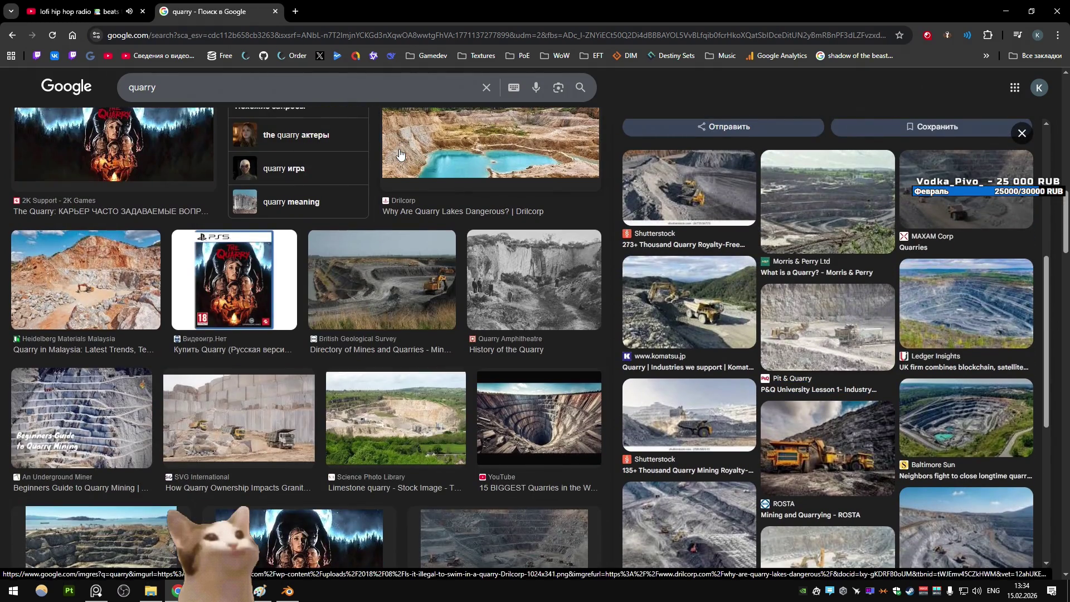
{"action": "scroll", "coordinate": [400, 153], "scroll_direction": "down", "scroll_amount": 5}
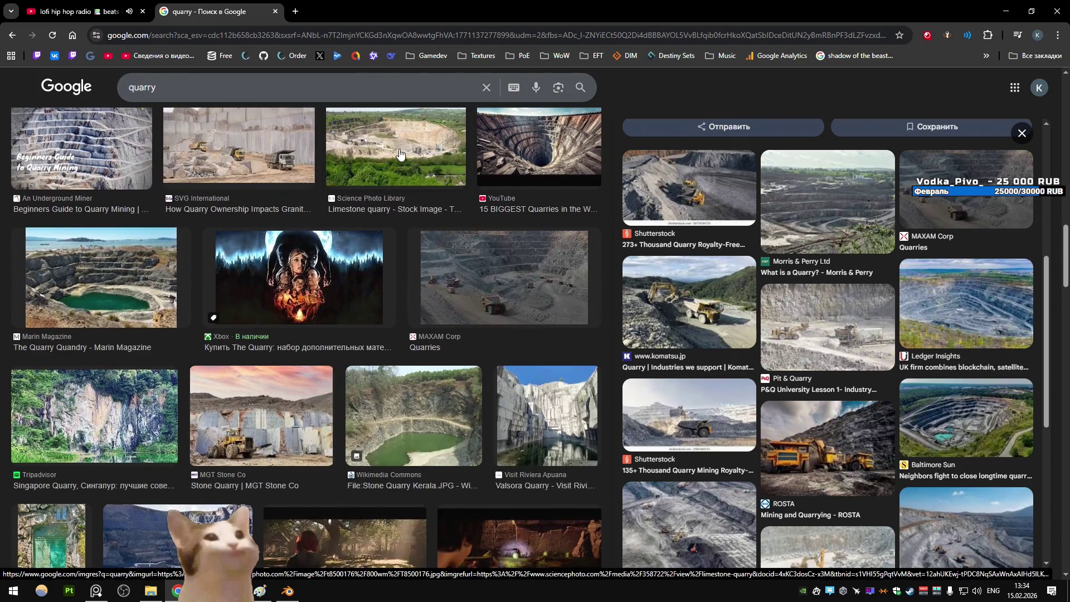
Preview the MAXAM Corp quarry photo, scroll further down the results, then return to Unity
{"action": "left_click", "coordinate": [536, 255]}
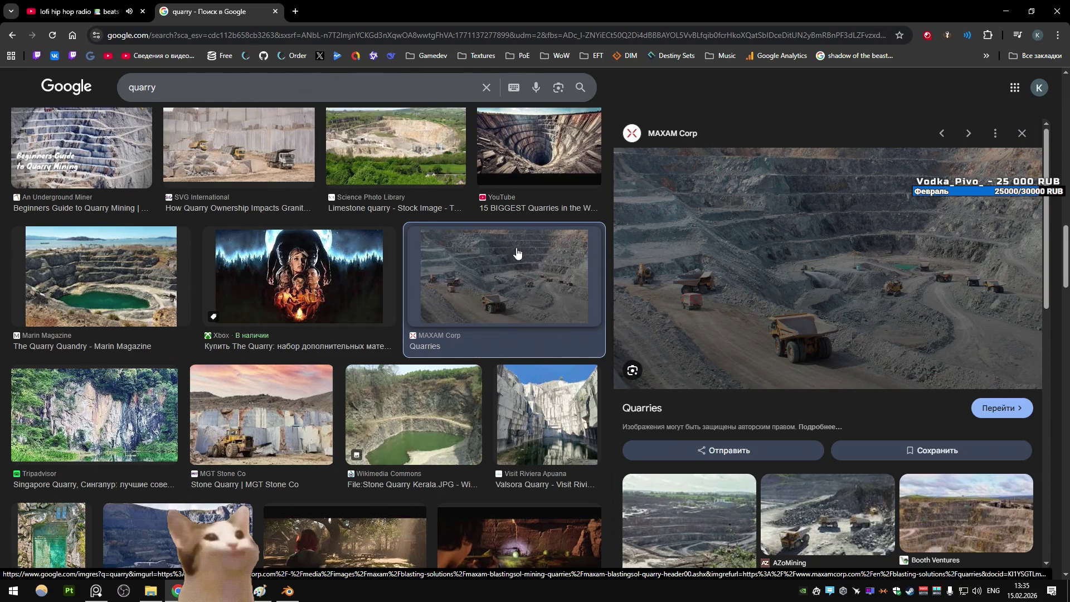
{"action": "scroll", "coordinate": [467, 239], "scroll_direction": "down", "scroll_amount": 6}
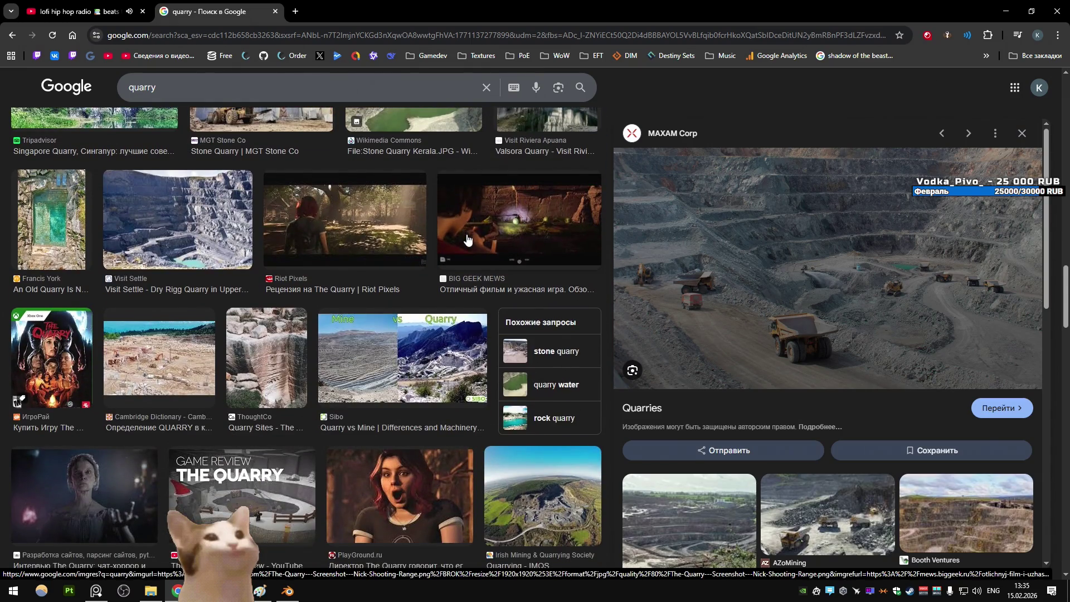
{"action": "scroll", "coordinate": [467, 238], "scroll_direction": "down", "scroll_amount": 5}
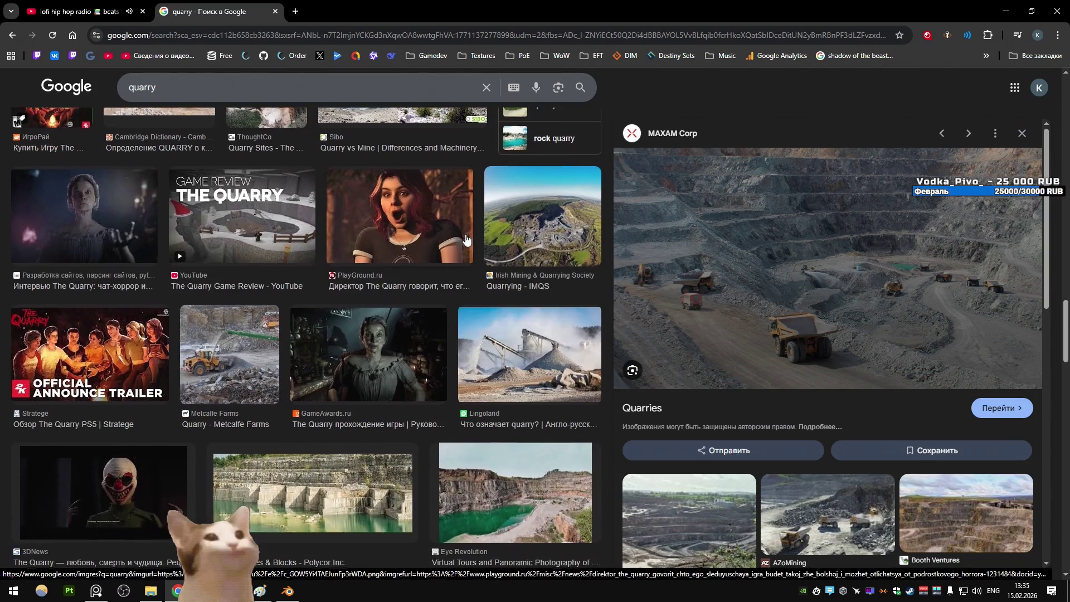
{"action": "scroll", "coordinate": [466, 238], "scroll_direction": "down", "scroll_amount": 3}
{"action": "scroll", "coordinate": [465, 239], "scroll_direction": "down", "scroll_amount": 8}
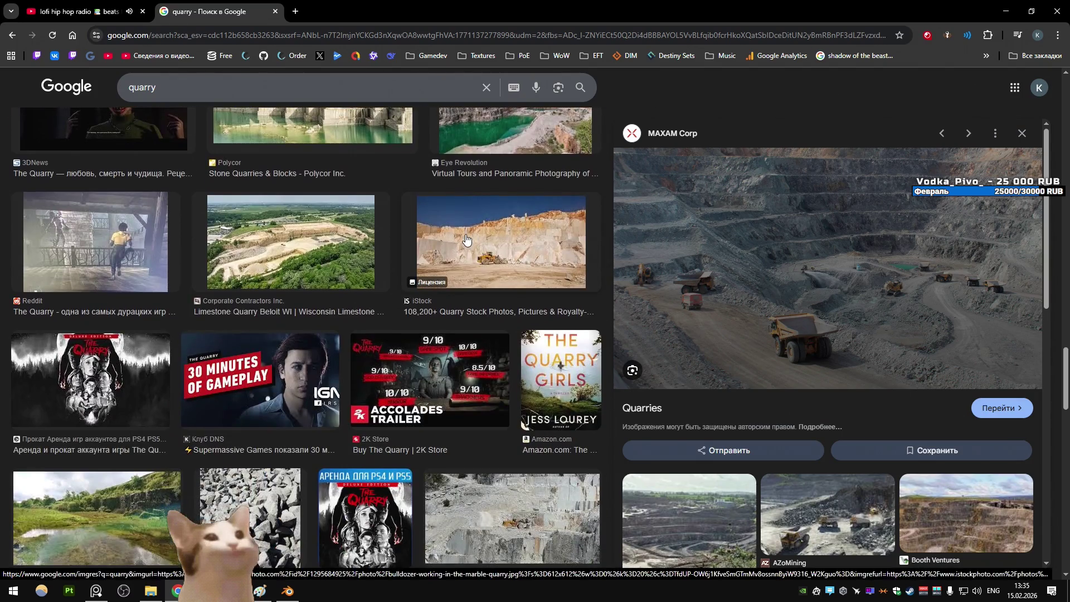
{"action": "scroll", "coordinate": [466, 239], "scroll_direction": "down", "scroll_amount": 5}
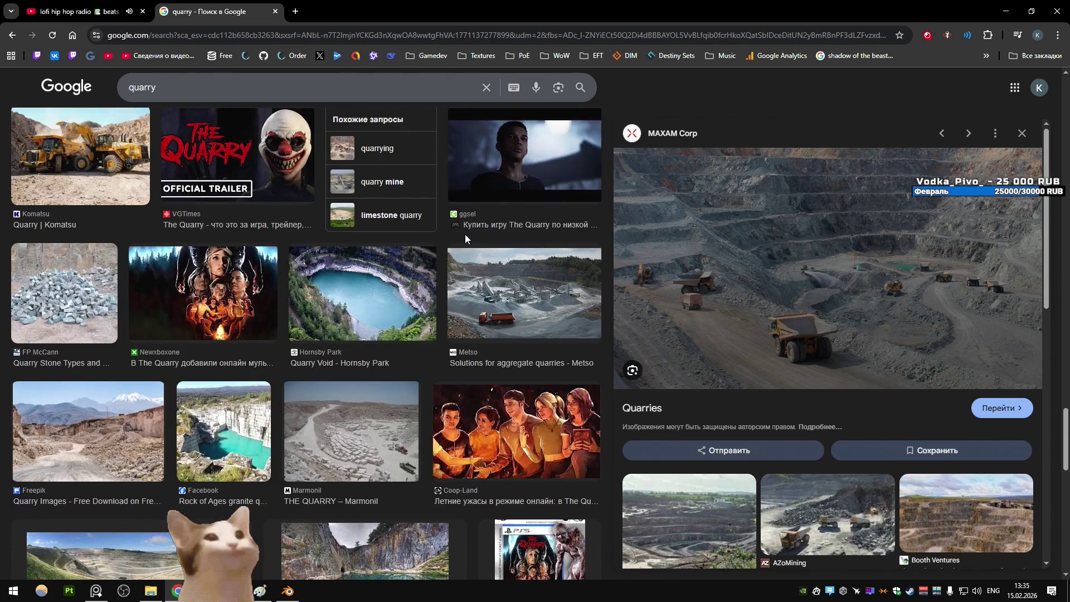
{"action": "scroll", "coordinate": [466, 239], "scroll_direction": "down", "scroll_amount": 5}
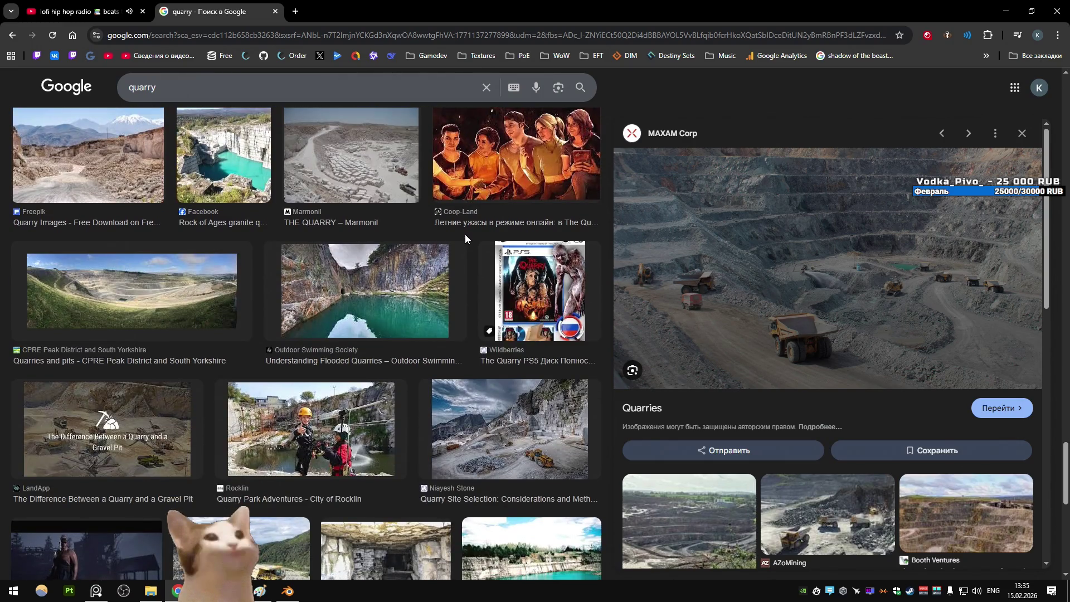
{"action": "scroll", "coordinate": [465, 239], "scroll_direction": "down", "scroll_amount": 4}
{"action": "left_click", "coordinate": [106, 594]}
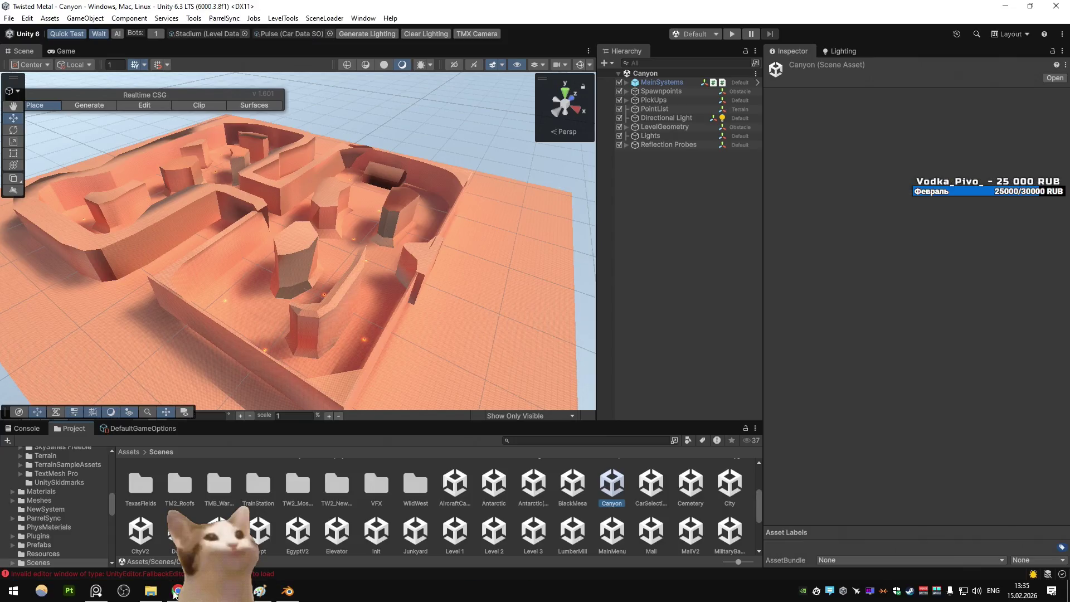
Bring the full-screen red-rock canyon view to the front and focus it
{"action": "left_click", "coordinate": [107, 594]}
{"action": "left_click", "coordinate": [403, 292]}
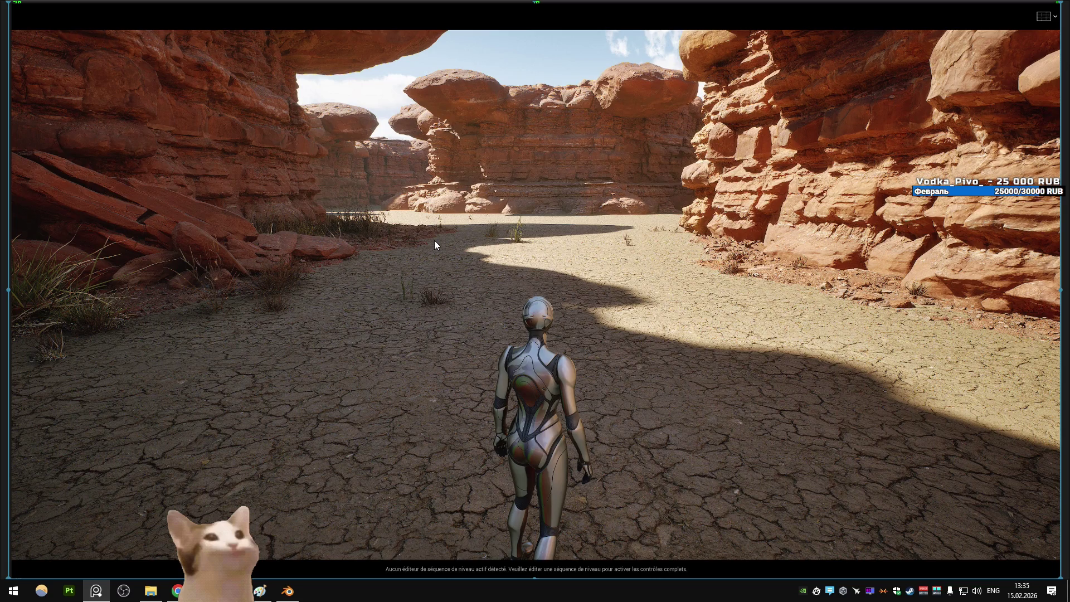
Open the Open scene dialog listing saved boards such as Canyon.pur and City.pur
{"action": "scroll", "coordinate": [573, 202], "scroll_direction": "down", "scroll_amount": 5}
{"action": "scroll", "coordinate": [574, 204], "scroll_direction": "up", "scroll_amount": 5}
{"action": "key", "text": "ctrl+o"}
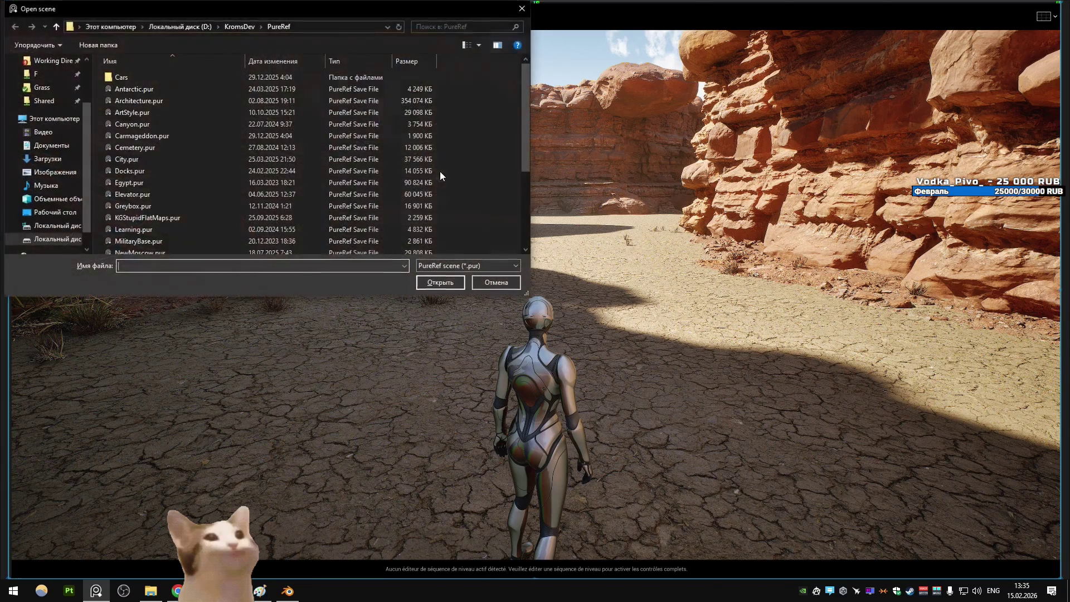
Open the Elevator board, discarding unsaved changes, then open the next saved board
{"action": "left_click", "coordinate": [292, 195]}
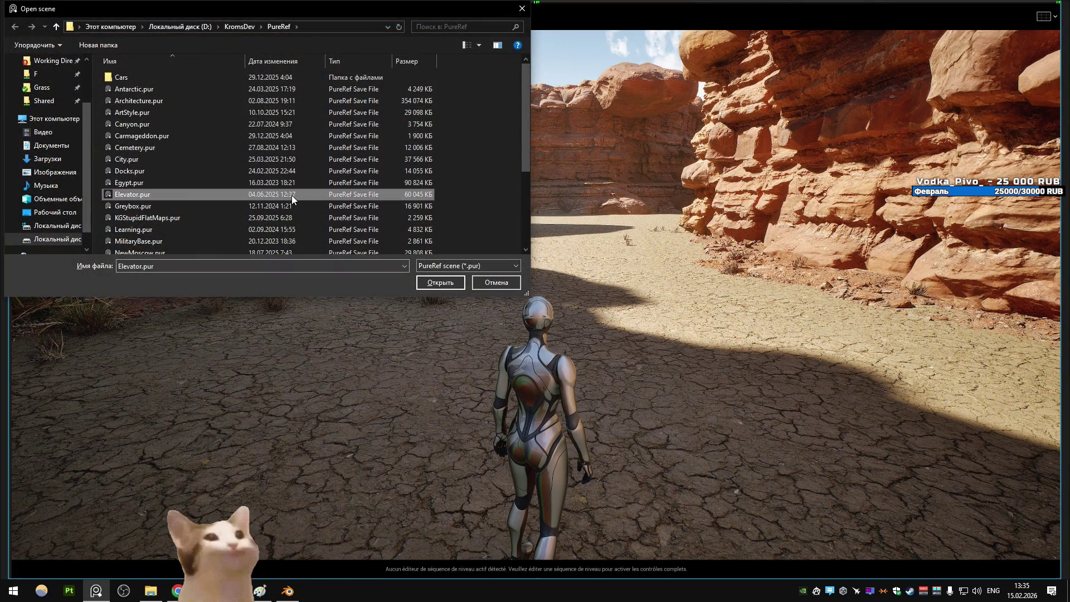
{"action": "double_click", "coordinate": [283, 205]}
{"action": "left_click", "coordinate": [543, 316]}
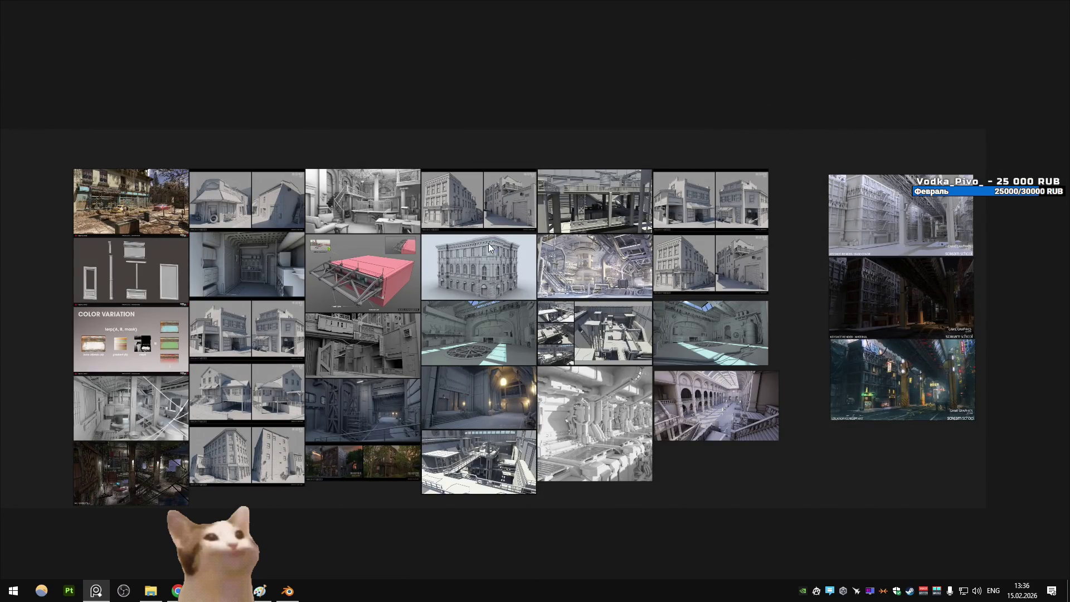
{"action": "key", "text": "ctrl+o"}
{"action": "left_click", "coordinate": [195, 89]}
{"action": "double_click", "coordinate": [195, 89]}
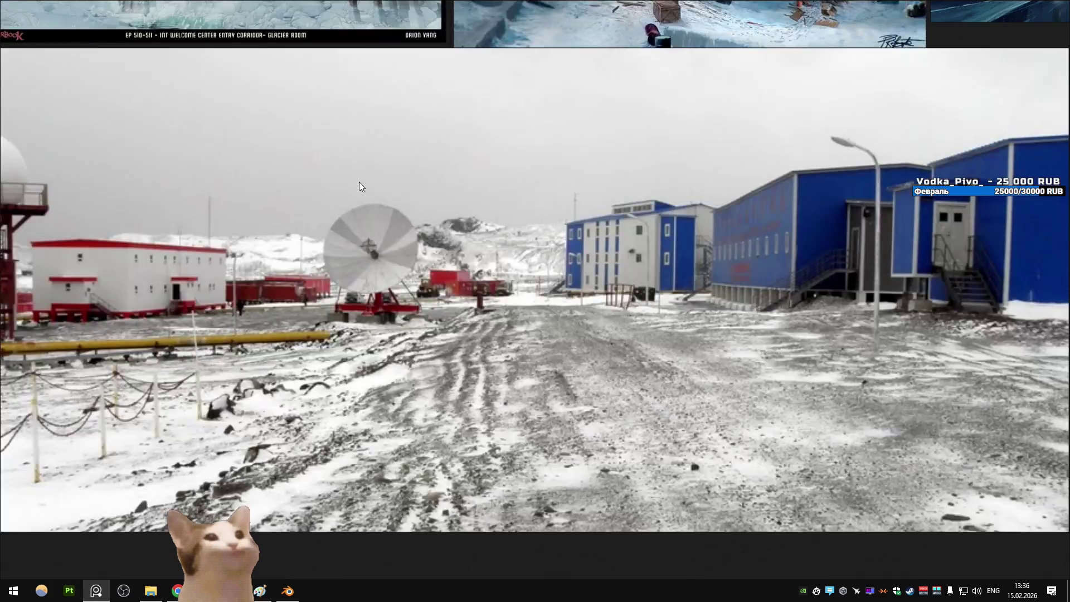
Open the Carmageddon board, then KGStupidFlatMaps, spreading its two photos apart
{"action": "key", "text": "ctrl+o"}
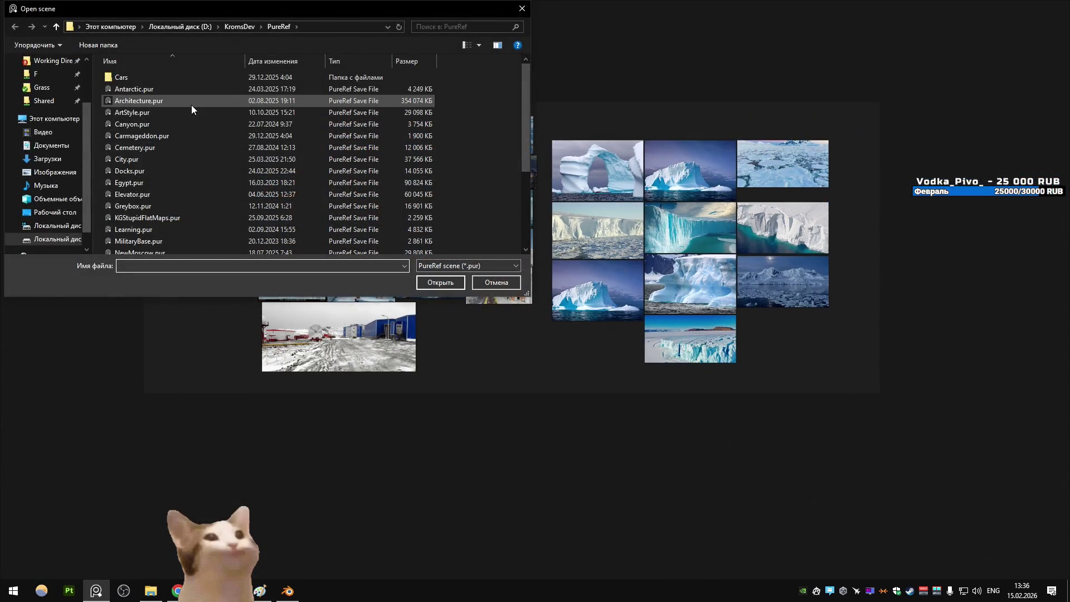
{"action": "double_click", "coordinate": [173, 137]}
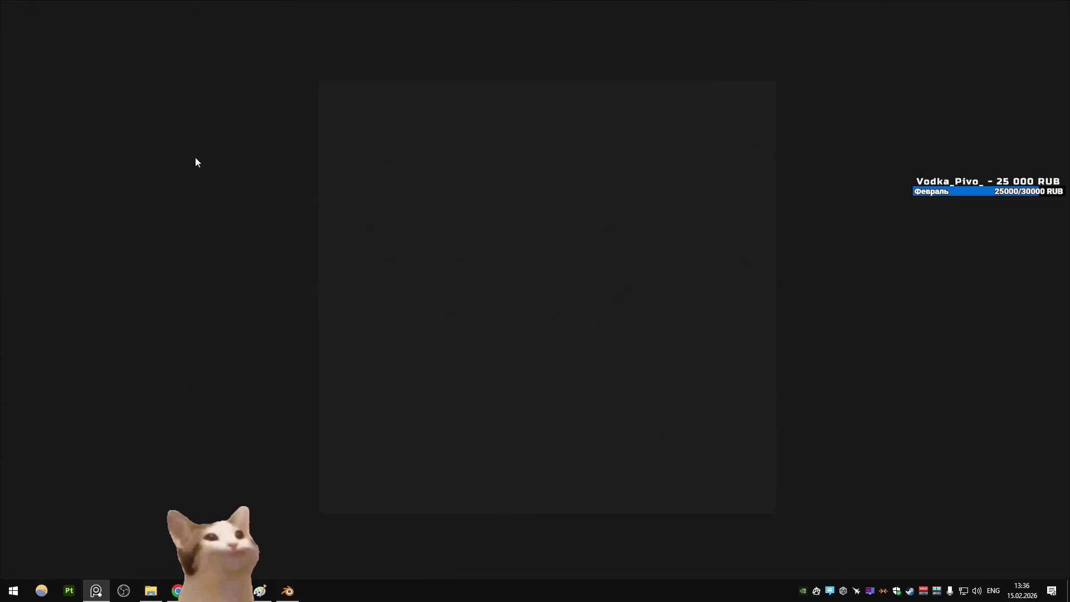
{"action": "key", "text": "ctrl+o"}
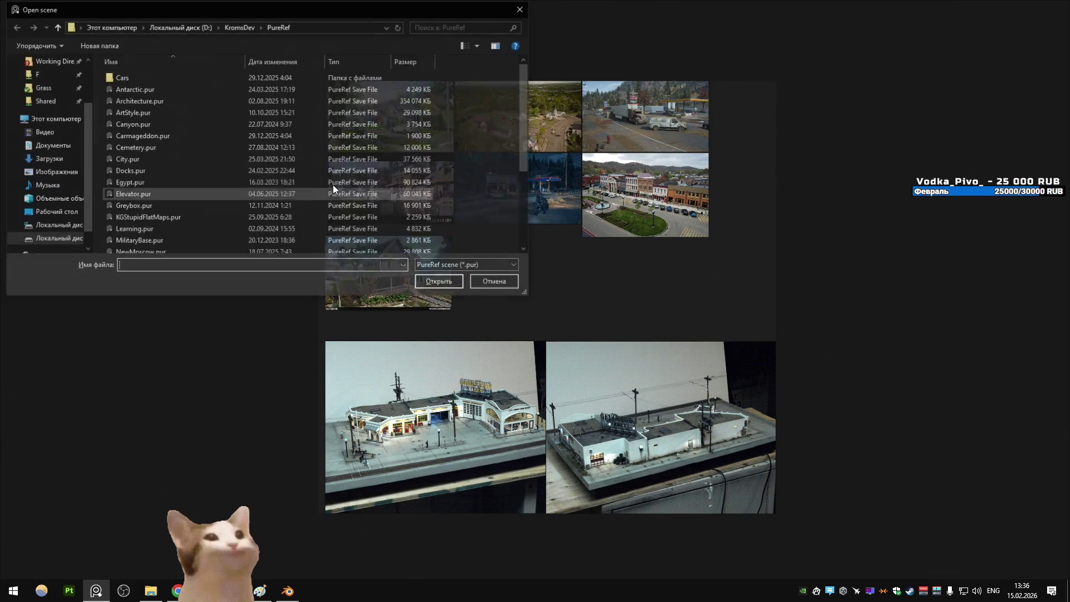
{"action": "left_click", "coordinate": [191, 193]}
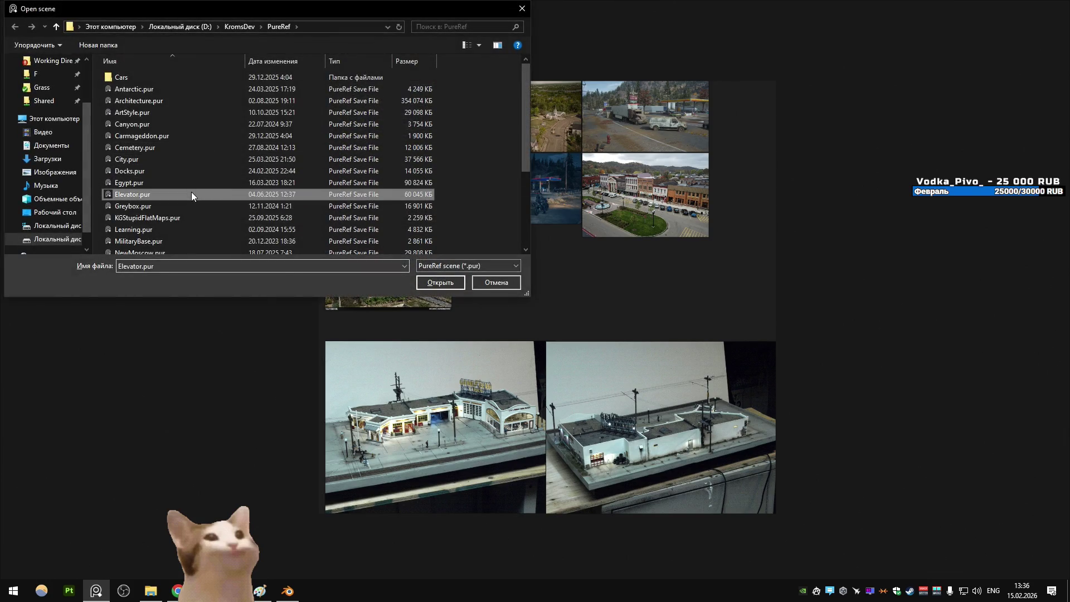
{"action": "scroll", "coordinate": [191, 189], "scroll_direction": "down", "scroll_amount": 1}
{"action": "double_click", "coordinate": [188, 193]}
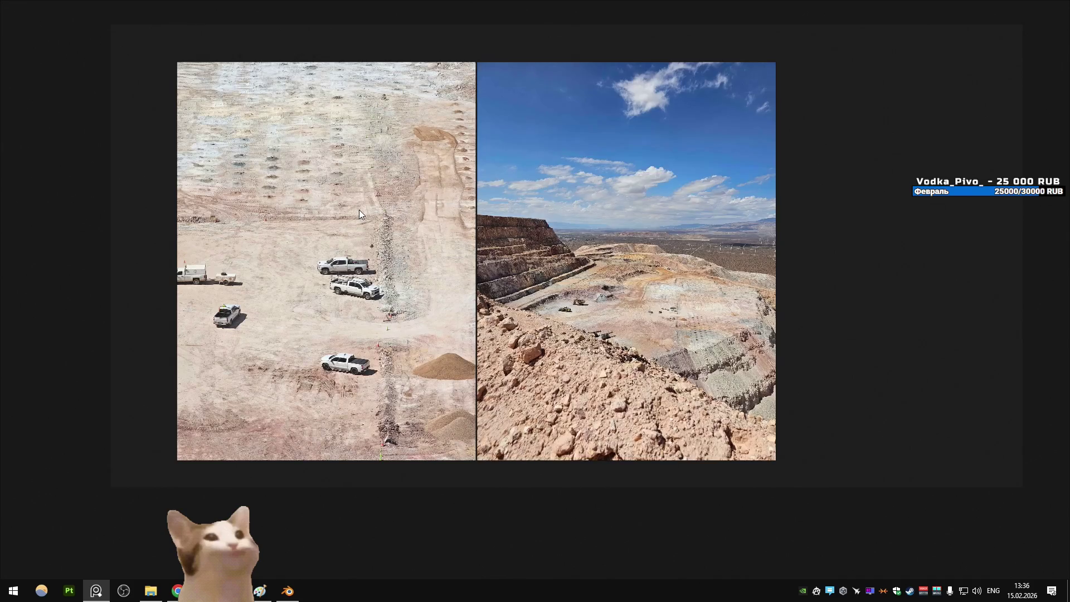
{"action": "left_click_drag", "start_coordinate": [359, 210], "coordinate": [199, 196]}
{"action": "left_click_drag", "start_coordinate": [557, 239], "coordinate": [694, 240]}
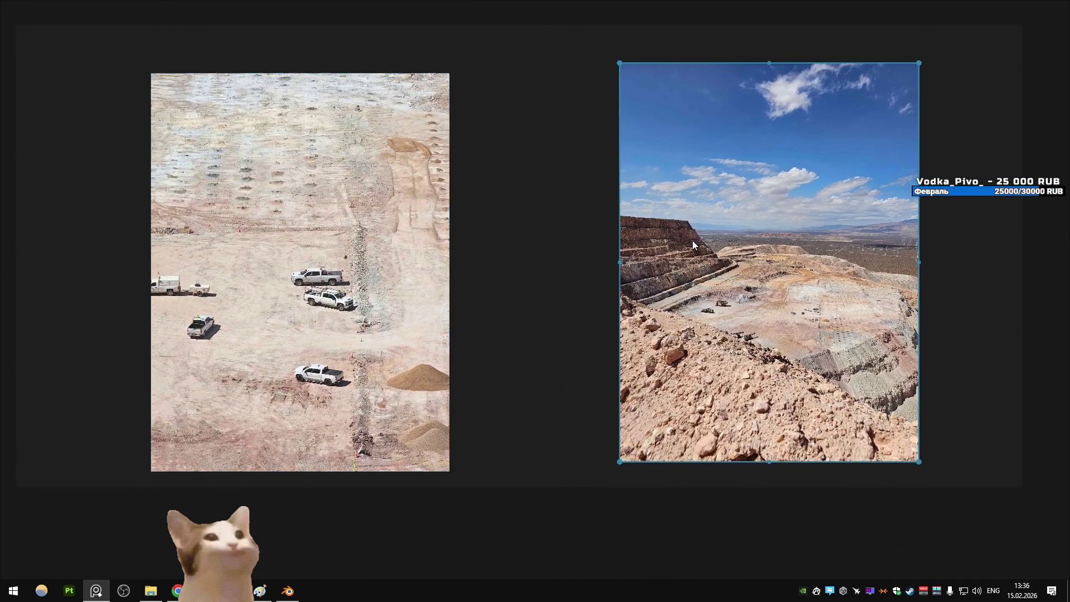
{"action": "scroll", "coordinate": [546, 235], "scroll_direction": "down", "scroll_amount": 6}
Open the Learning board, discarding changes, then the PowerPlant board
{"action": "key", "text": "ctrl+o"}
{"action": "scroll", "coordinate": [246, 195], "scroll_direction": "down", "scroll_amount": 2}
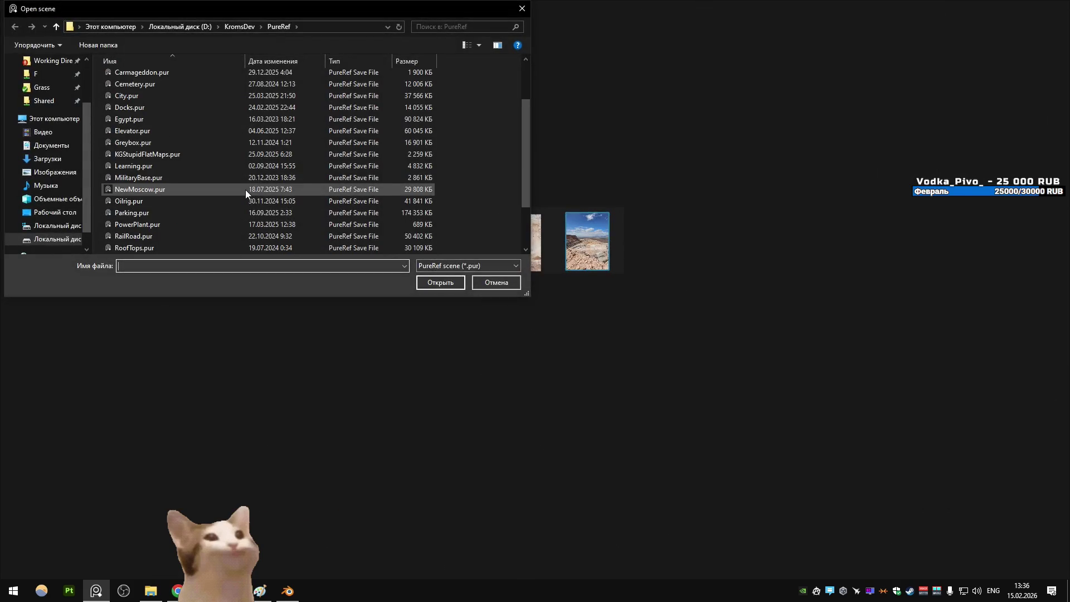
{"action": "double_click", "coordinate": [249, 170]}
{"action": "left_click", "coordinate": [548, 328]}
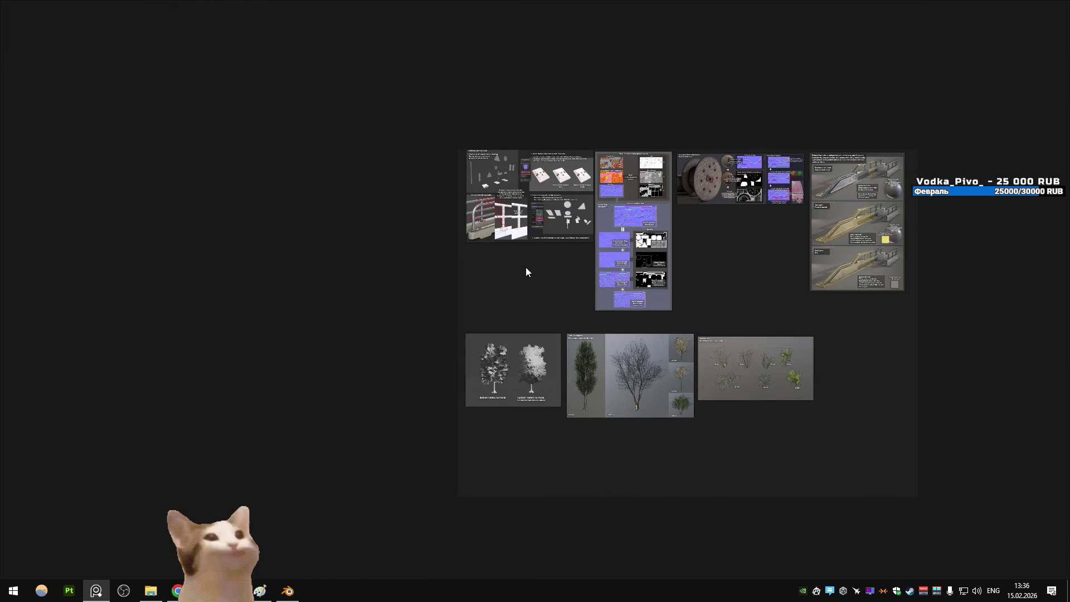
{"action": "key", "text": "ctrl+o"}
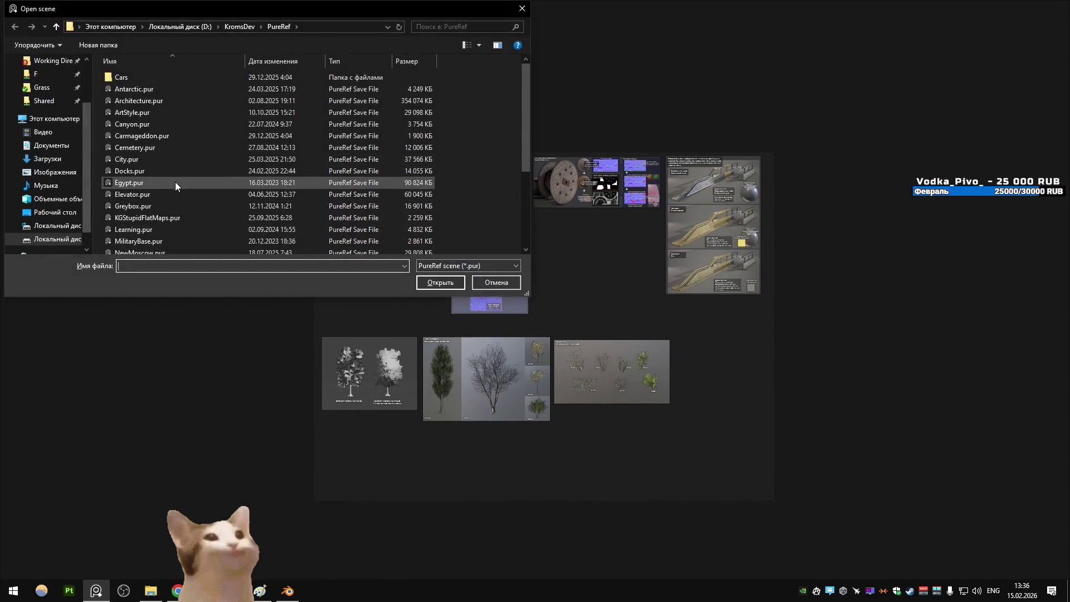
{"action": "scroll", "coordinate": [175, 182], "scroll_direction": "down", "scroll_amount": 3}
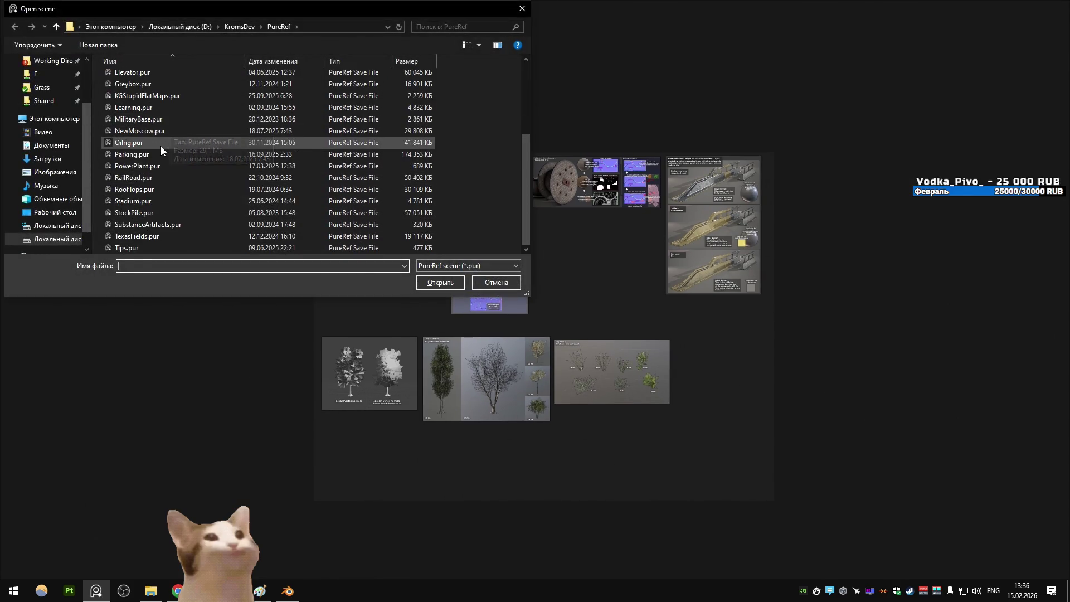
{"action": "double_click", "coordinate": [152, 161]}
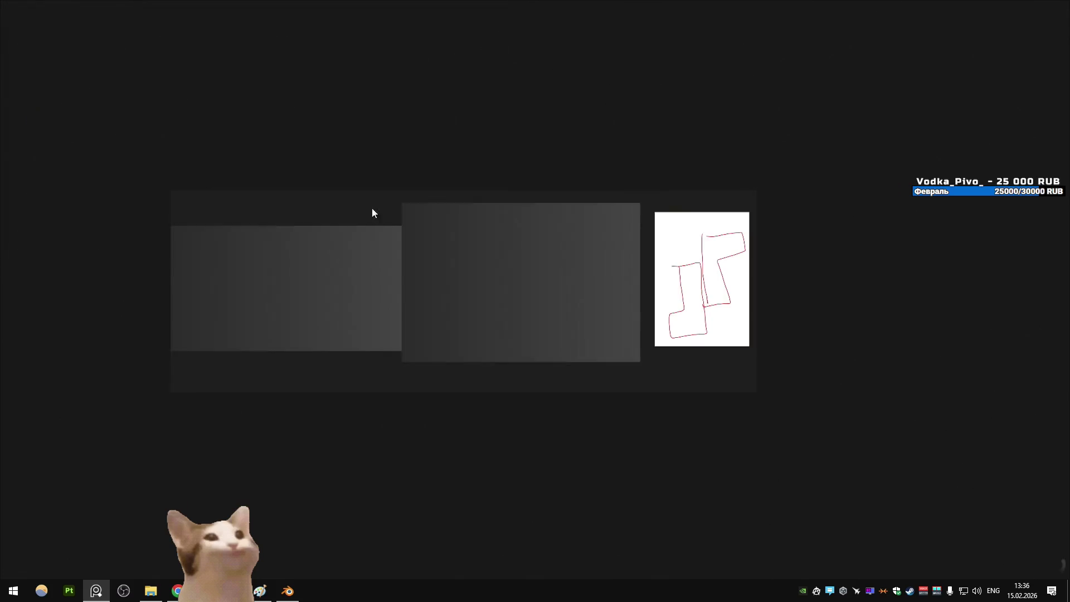
Open the RailRoad board, peek into the Cars folder, then close the RailRoad window
{"action": "key", "text": "ctrl+o"}
{"action": "scroll", "coordinate": [297, 171], "scroll_direction": "down", "scroll_amount": 3}
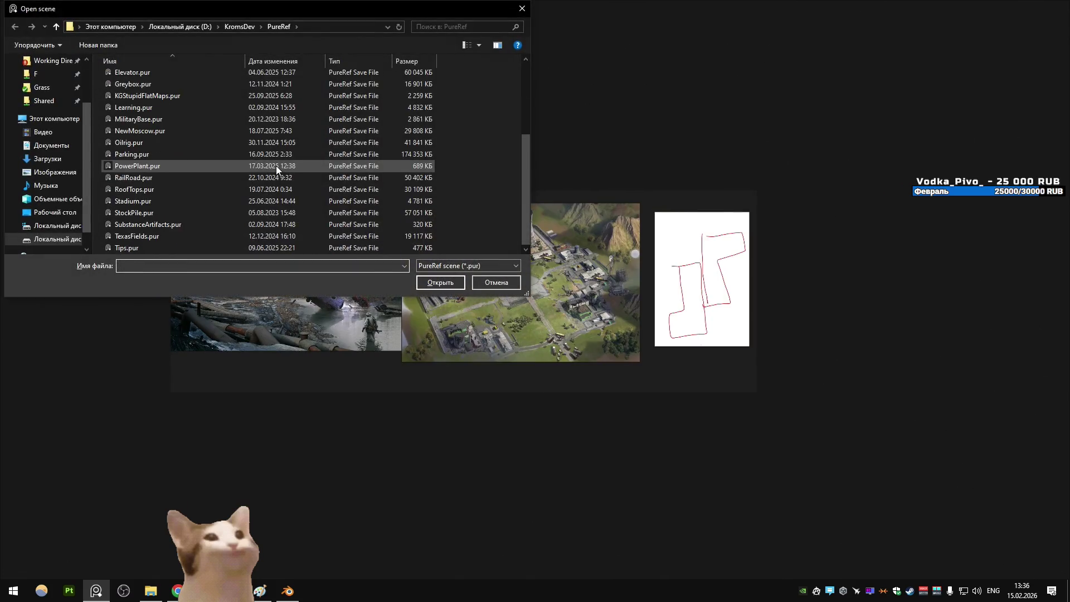
{"action": "double_click", "coordinate": [269, 178]}
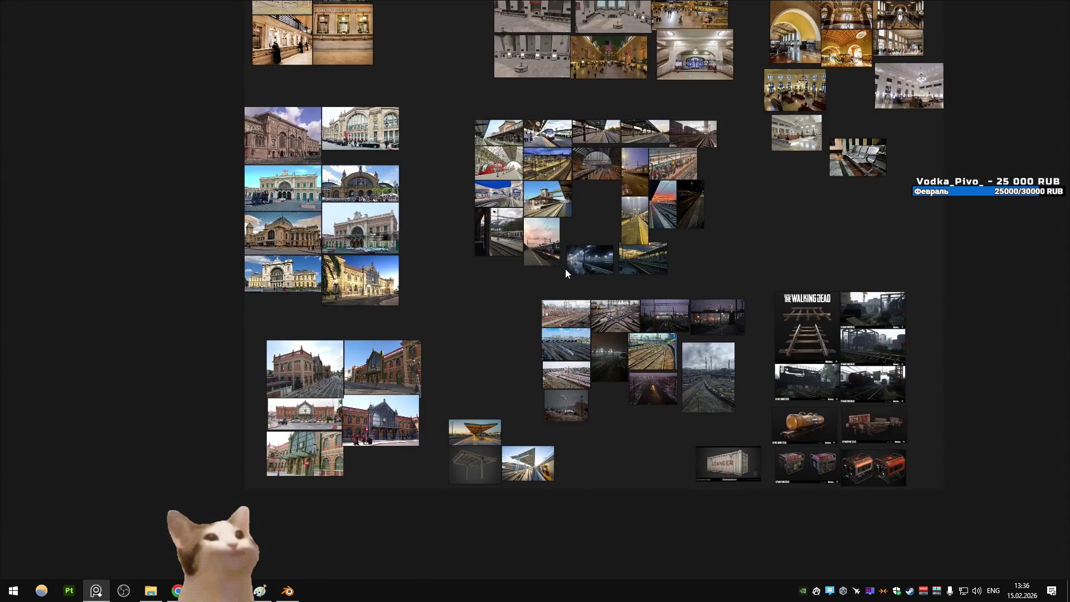
{"action": "key", "text": "ctrl+o"}
{"action": "scroll", "coordinate": [422, 230], "scroll_direction": "down", "scroll_amount": 4}
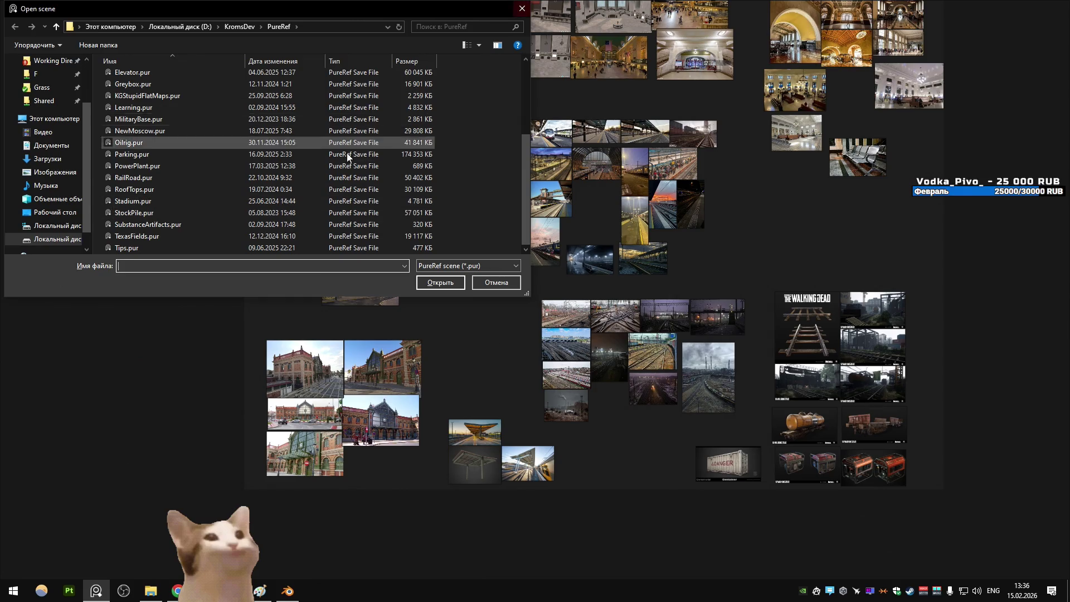
{"action": "scroll", "coordinate": [356, 148], "scroll_direction": "up", "scroll_amount": 4}
{"action": "double_click", "coordinate": [205, 77]}
{"action": "left_click", "coordinate": [56, 27]}
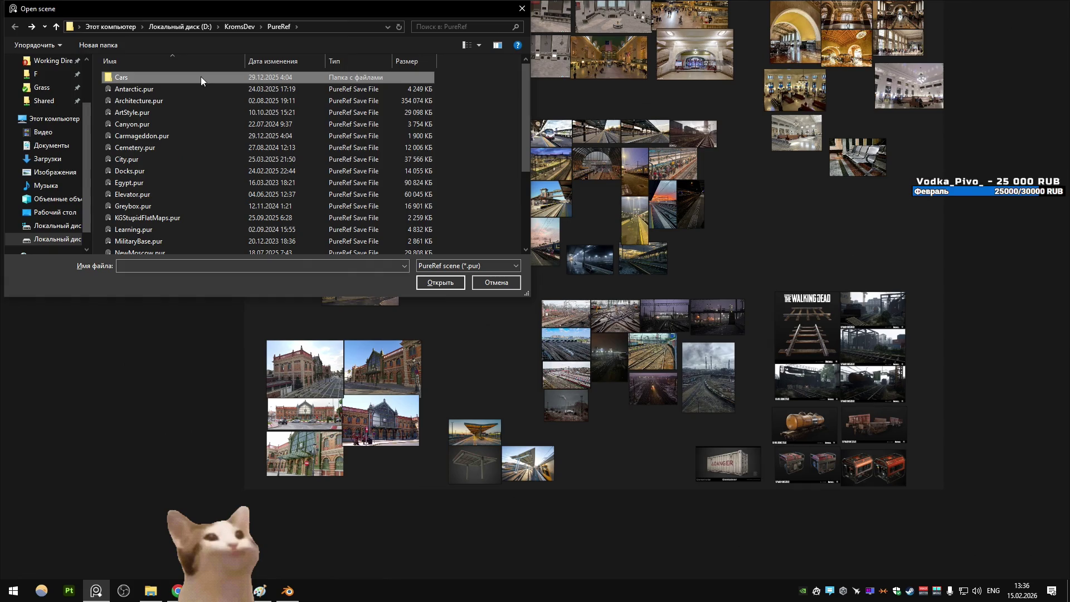
{"action": "left_click", "coordinate": [56, 27]}
{"action": "key", "text": "Return"}
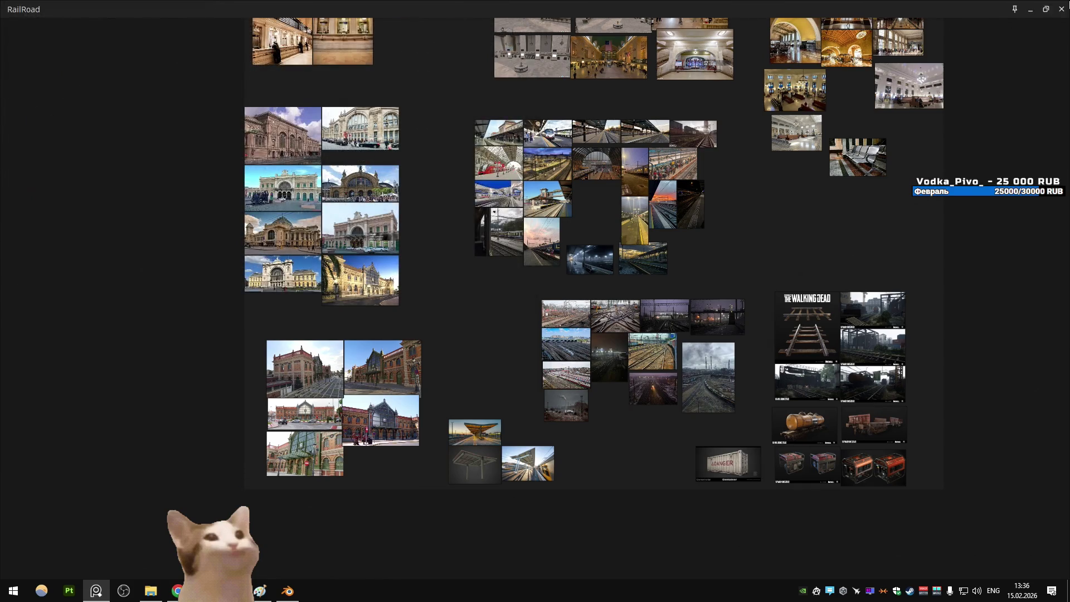
{"action": "left_click", "coordinate": [1062, 9]}
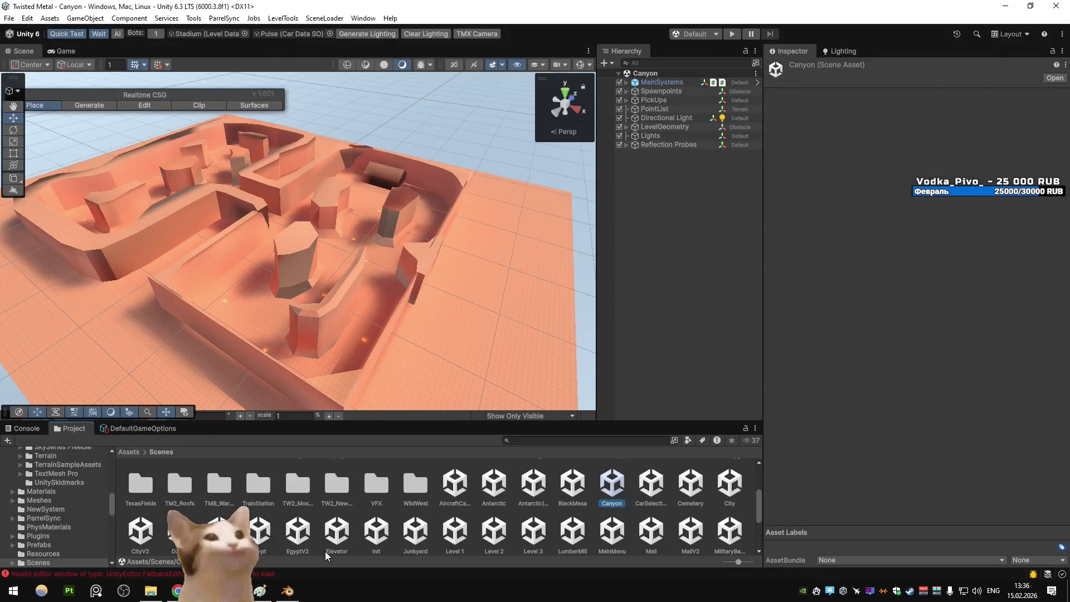
Change the Google Images search to 'quarry river' and scroll through the results
{"action": "key", "text": "alt+Tab"}
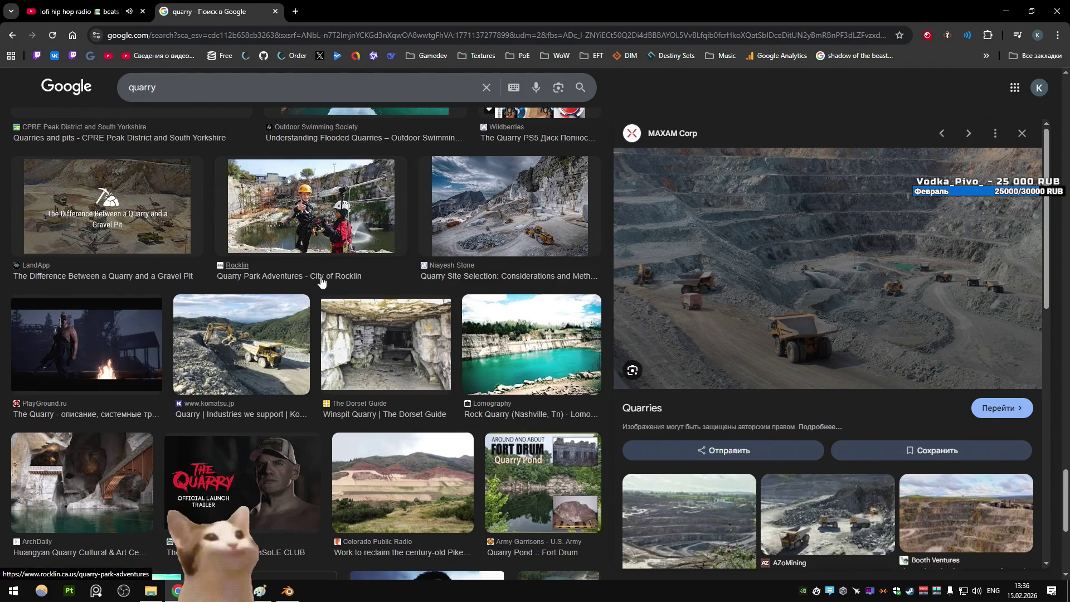
{"action": "scroll", "coordinate": [317, 279], "scroll_direction": "down", "scroll_amount": 5}
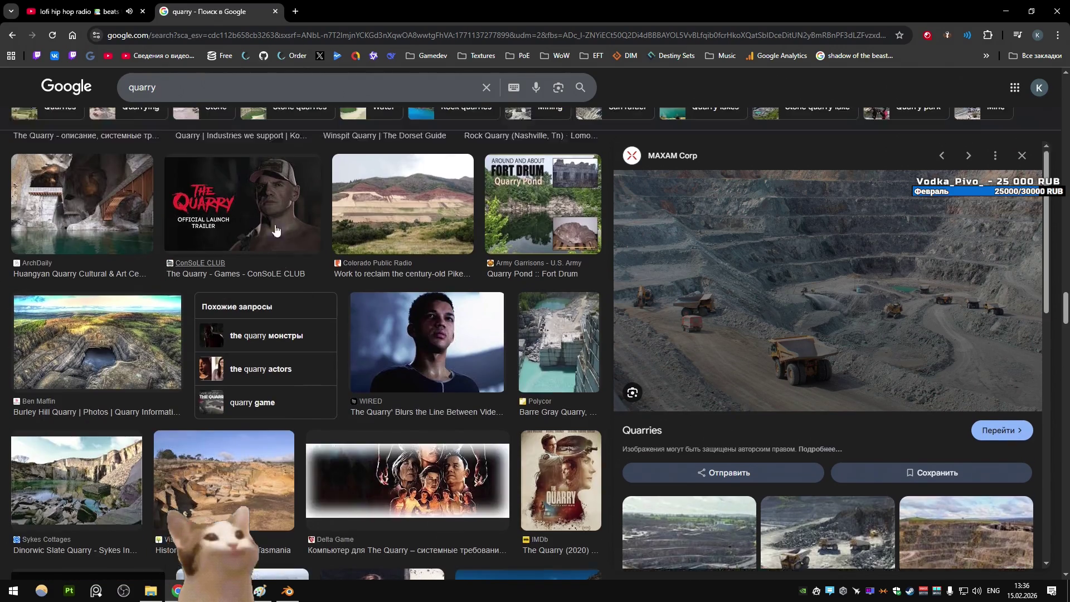
{"action": "left_click", "coordinate": [224, 87]}
{"action": "type", "text": "river"}
{"action": "key", "text": "Return"}
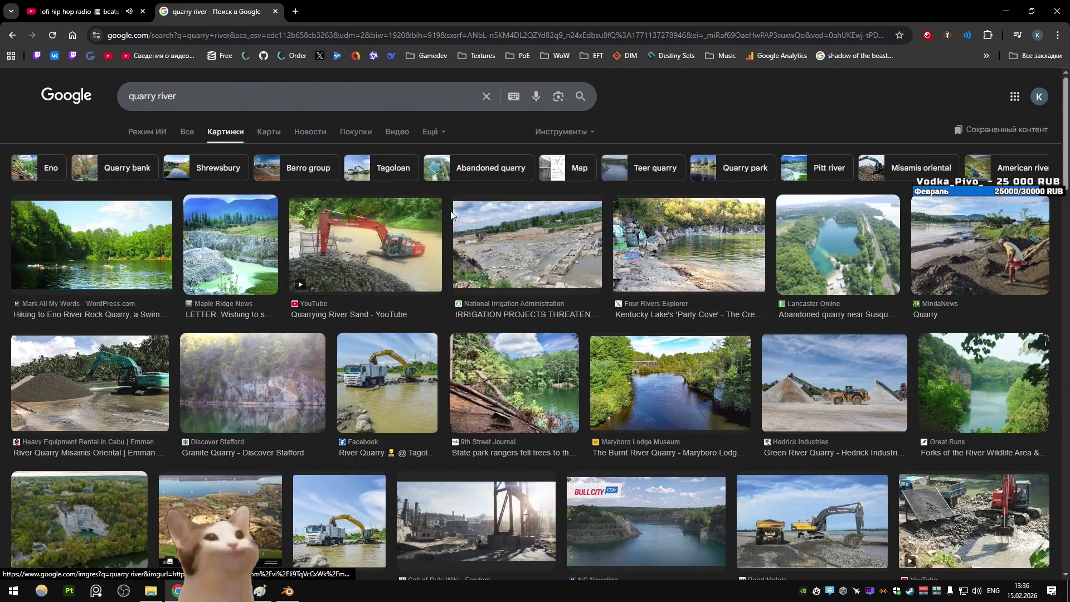
{"action": "scroll", "coordinate": [521, 227], "scroll_direction": "down", "scroll_amount": 4}
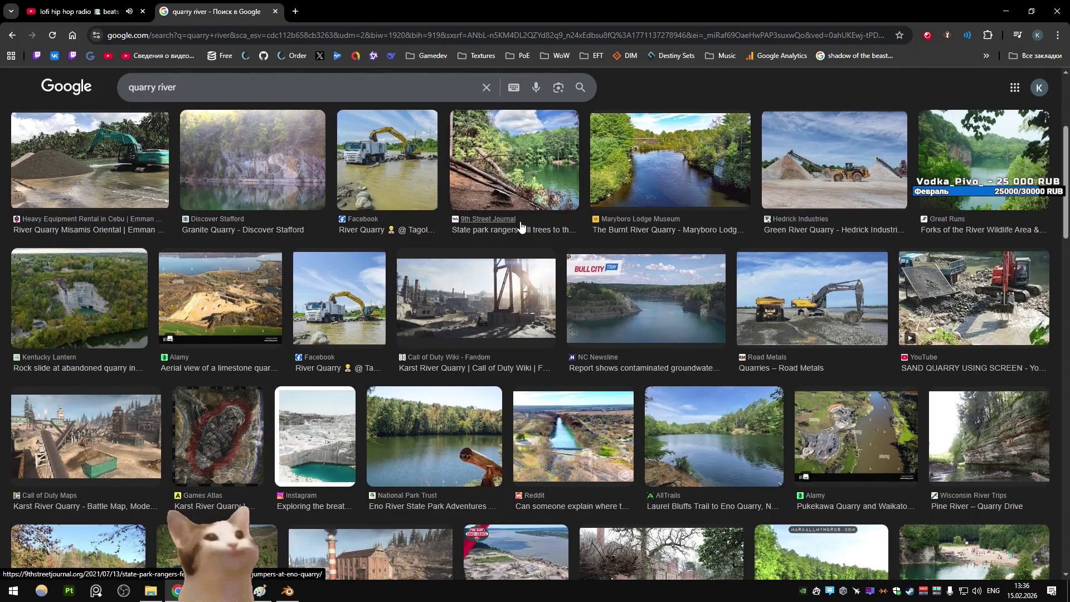
{"action": "scroll", "coordinate": [521, 226], "scroll_direction": "down", "scroll_amount": 2}
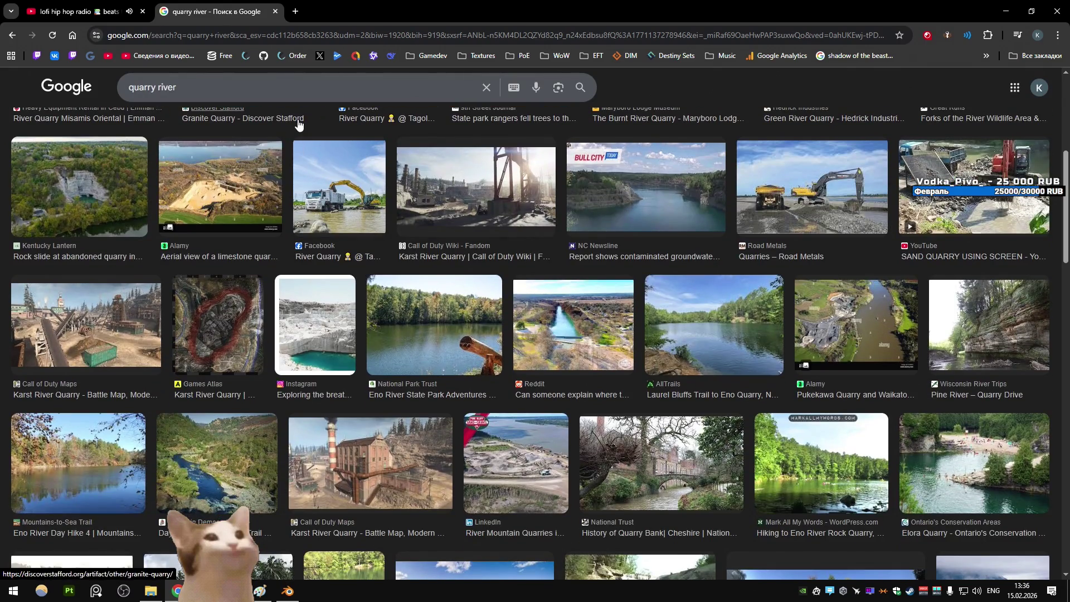
{"action": "left_click", "coordinate": [297, 9]}
Search DuckDuckGo images for 'quarry' and preview the aerial rock quarry photo
{"action": "type", "text": "duckduckgo.com"}
{"action": "key", "text": "Return"}
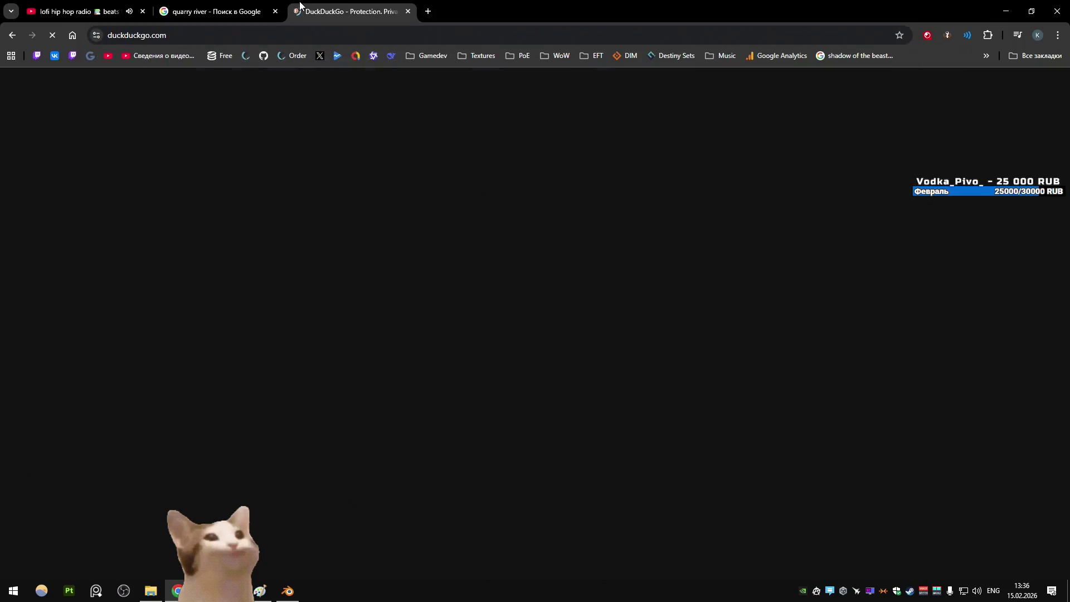
{"action": "type", "text": "quarry"}
{"action": "key", "text": "Return"}
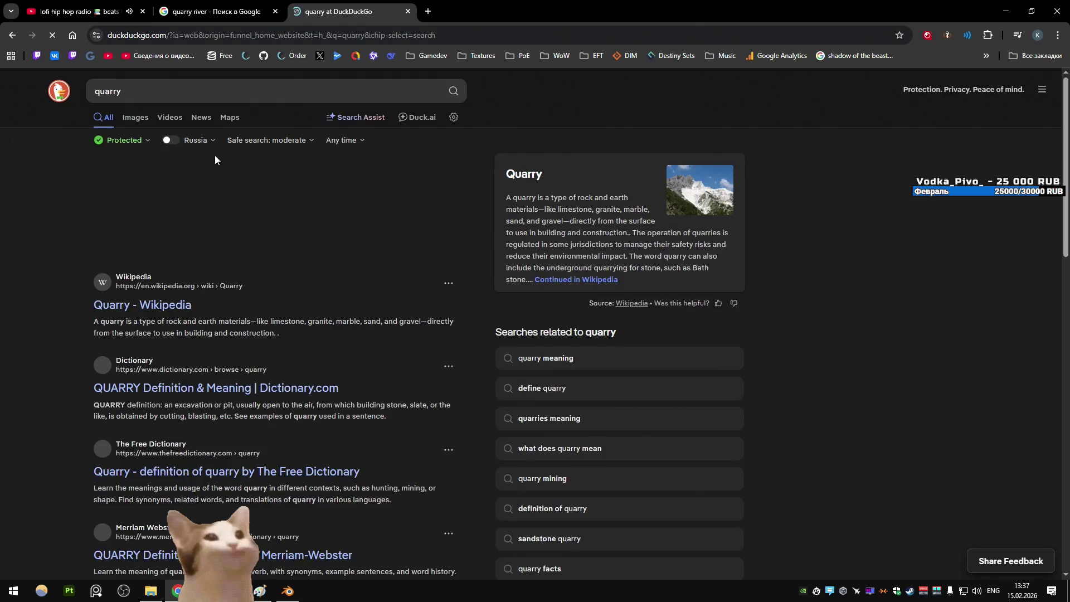
{"action": "left_click", "coordinate": [135, 117]}
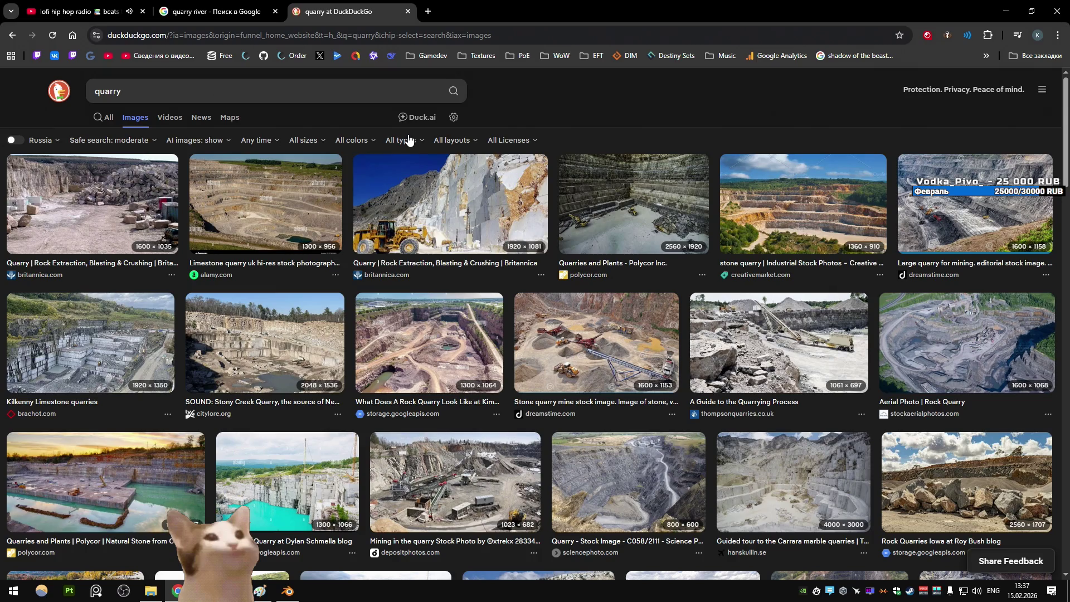
{"action": "left_click", "coordinate": [440, 345]}
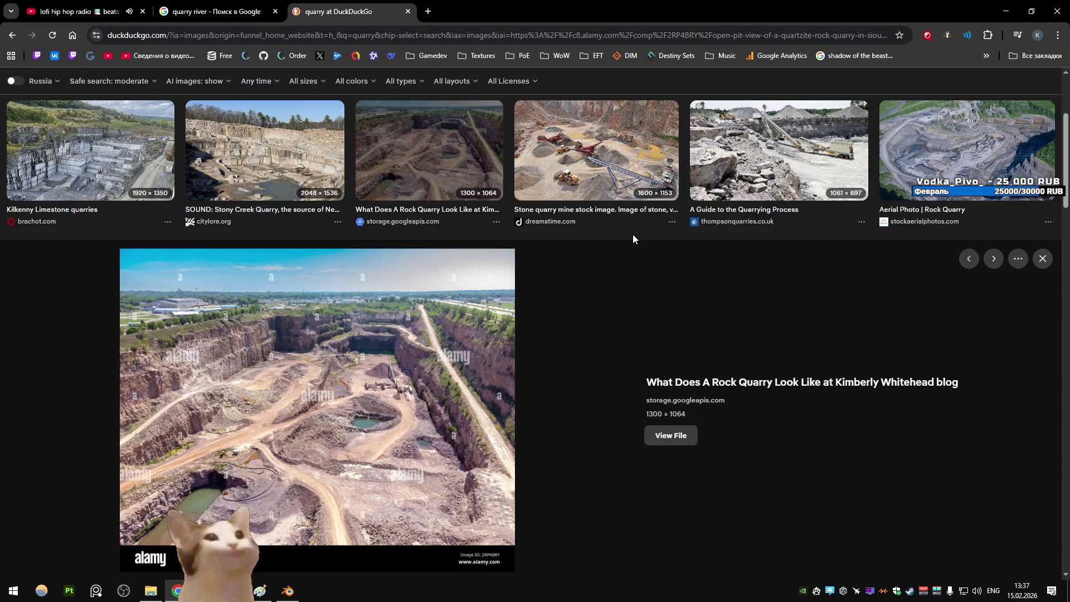
{"action": "left_click", "coordinate": [1042, 258]}
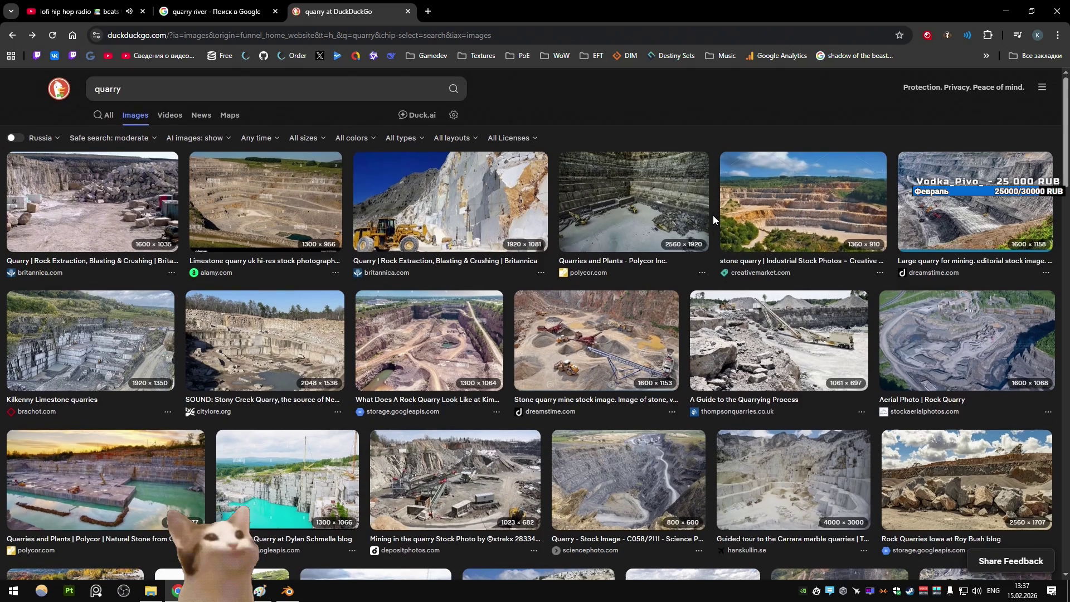
{"action": "scroll", "coordinate": [713, 217], "scroll_direction": "down", "scroll_amount": 6}
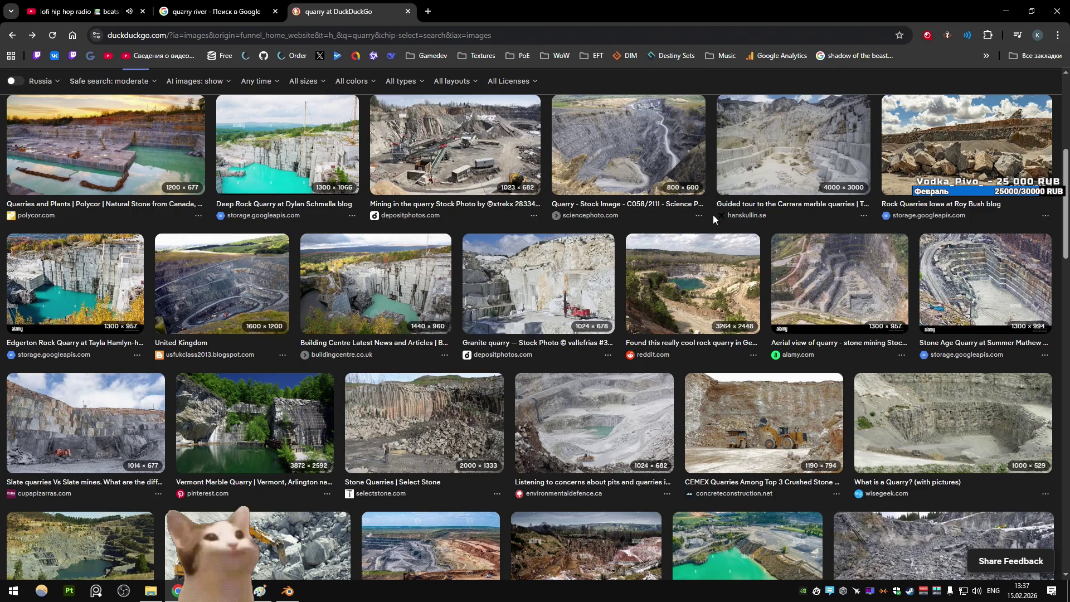
{"action": "scroll", "coordinate": [574, 253], "scroll_direction": "down", "scroll_amount": 5}
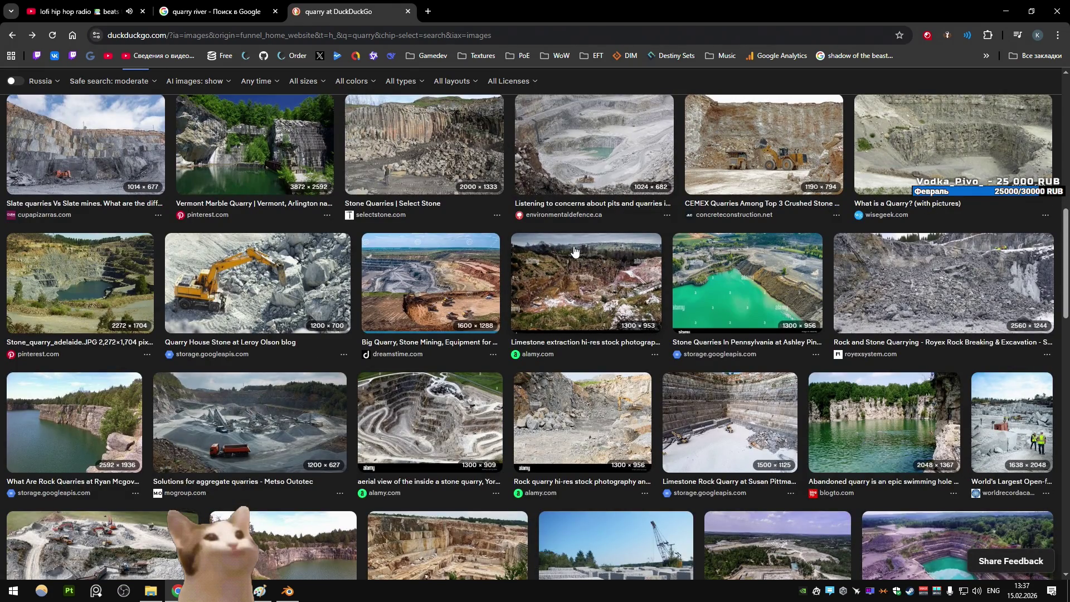
{"action": "scroll", "coordinate": [575, 251], "scroll_direction": "down", "scroll_amount": 3}
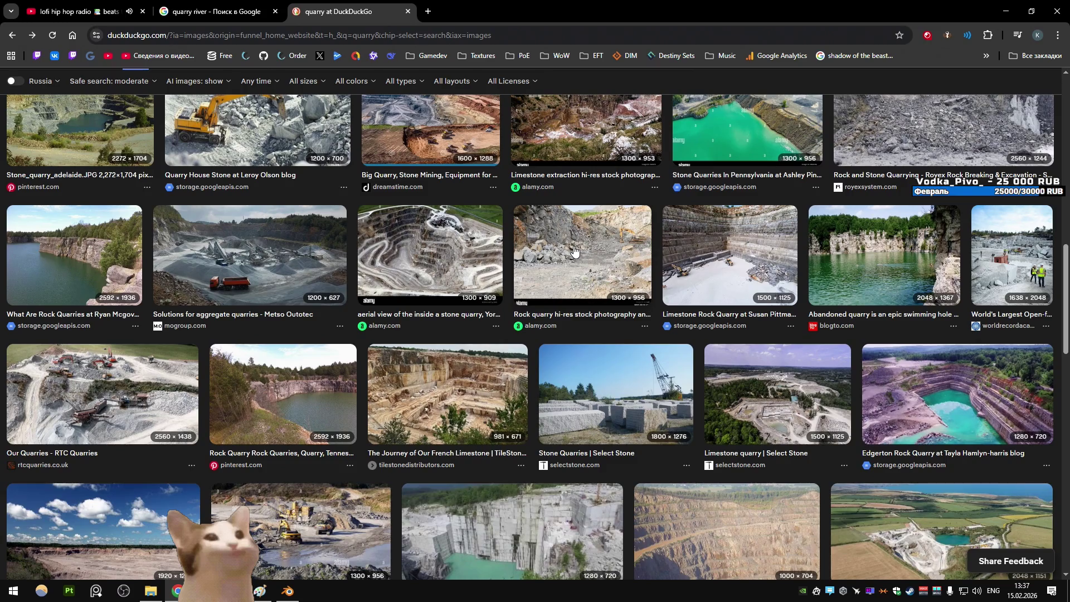
{"action": "scroll", "coordinate": [575, 250], "scroll_direction": "down", "scroll_amount": 4}
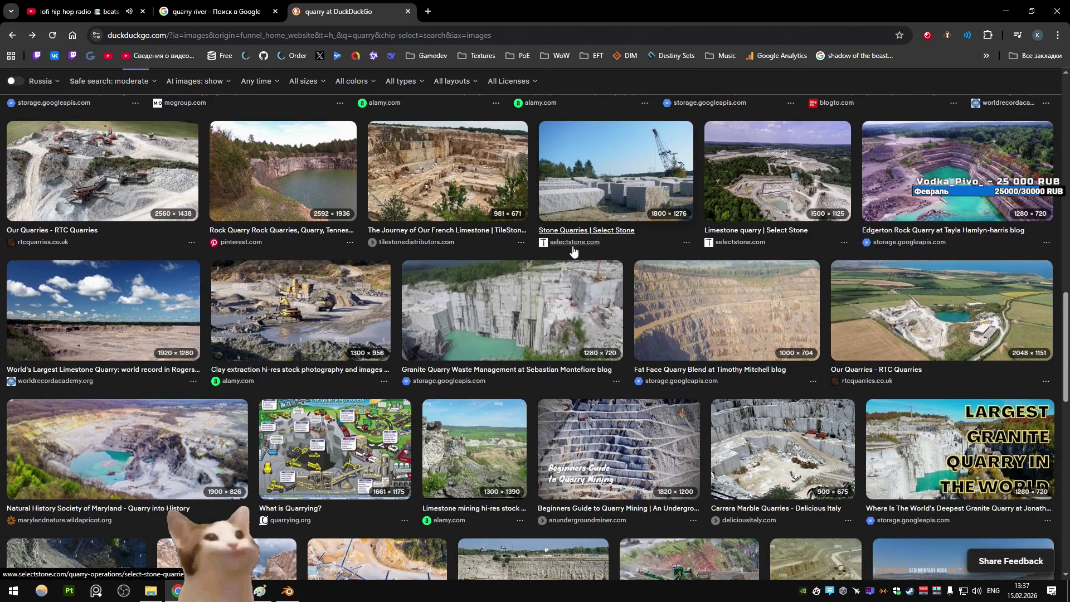
{"action": "scroll", "coordinate": [573, 252], "scroll_direction": "down", "scroll_amount": 6}
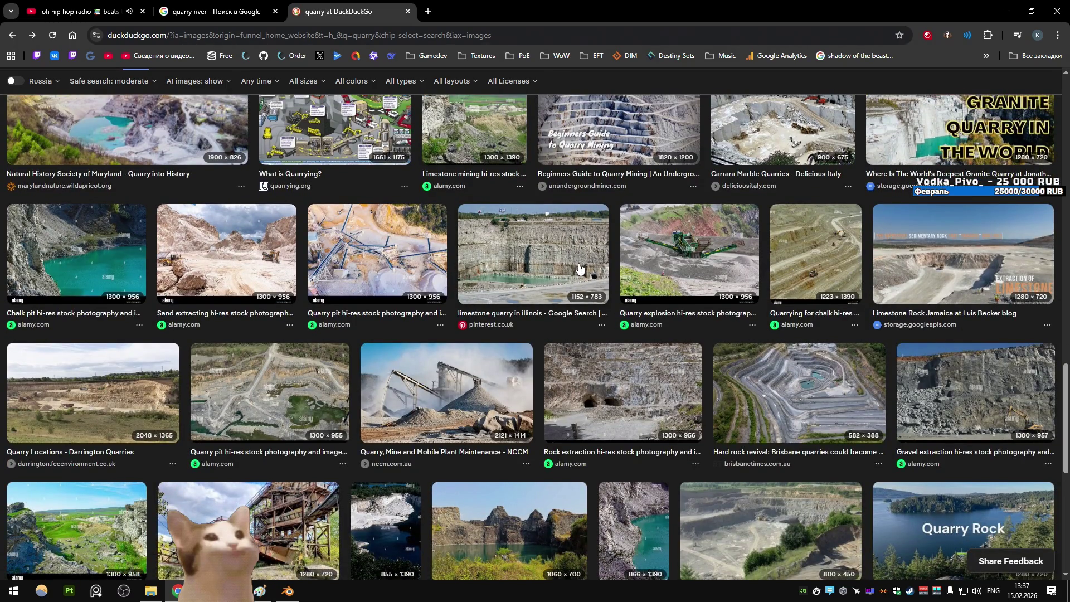
{"action": "scroll", "coordinate": [579, 268], "scroll_direction": "down", "scroll_amount": 4}
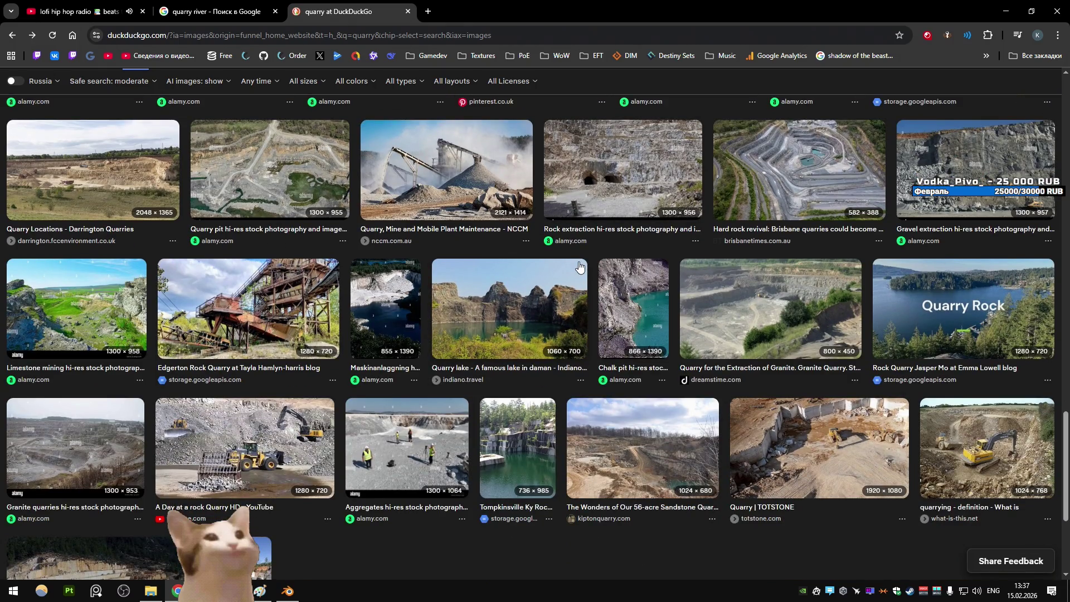
{"action": "scroll", "coordinate": [578, 266], "scroll_direction": "down", "scroll_amount": 3}
{"action": "scroll", "coordinate": [579, 266], "scroll_direction": "up", "scroll_amount": 2}
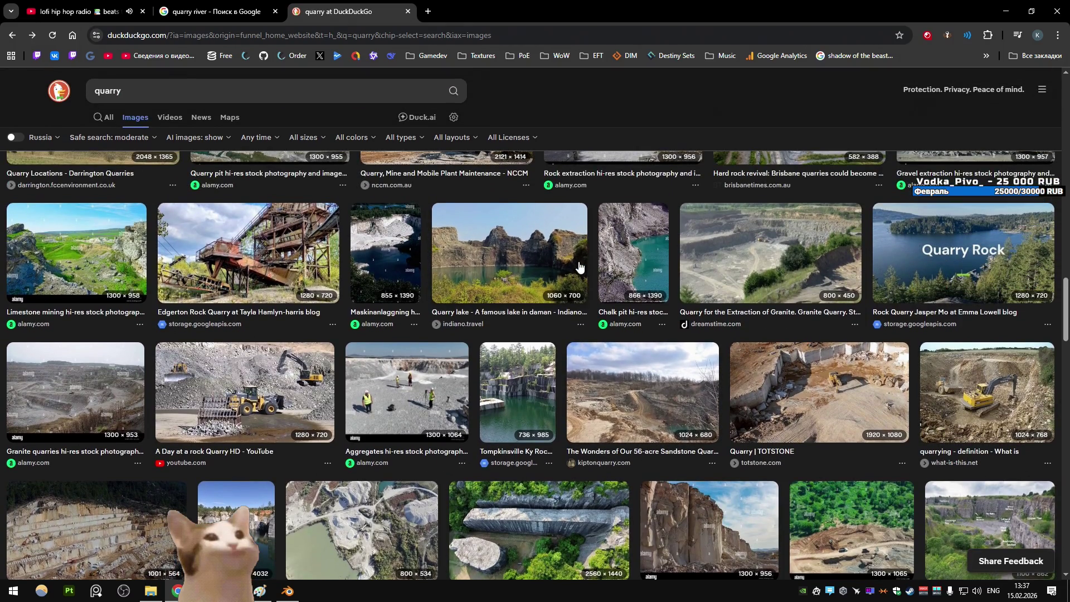
{"action": "scroll", "coordinate": [579, 266], "scroll_direction": "down", "scroll_amount": 7}
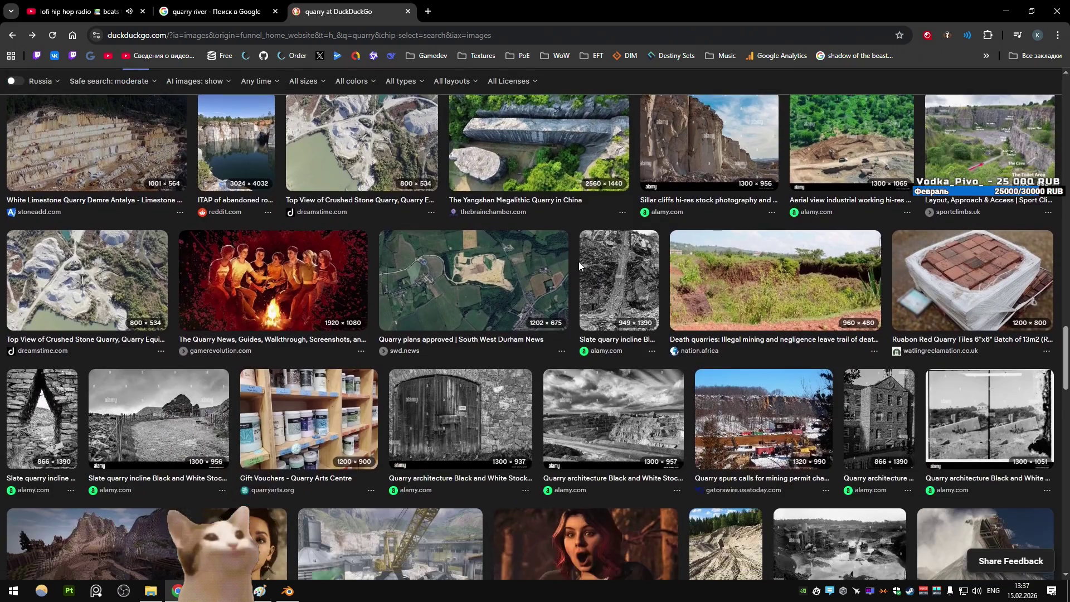
{"action": "scroll", "coordinate": [578, 262], "scroll_direction": "down", "scroll_amount": 3}
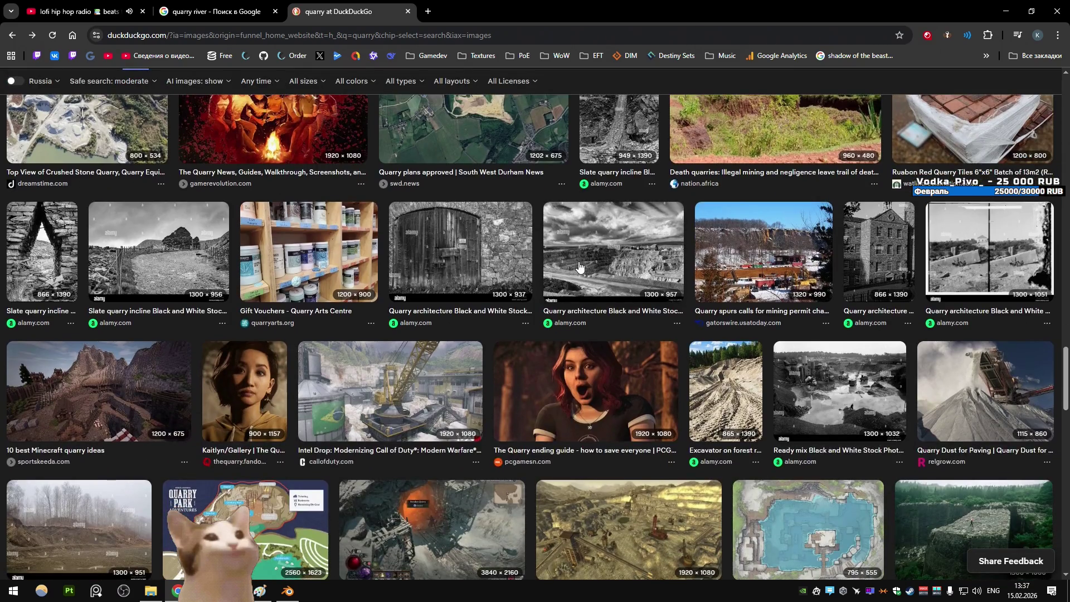
{"action": "scroll", "coordinate": [579, 266], "scroll_direction": "down", "scroll_amount": 3}
{"action": "scroll", "coordinate": [579, 266], "scroll_direction": "down", "scroll_amount": 3}
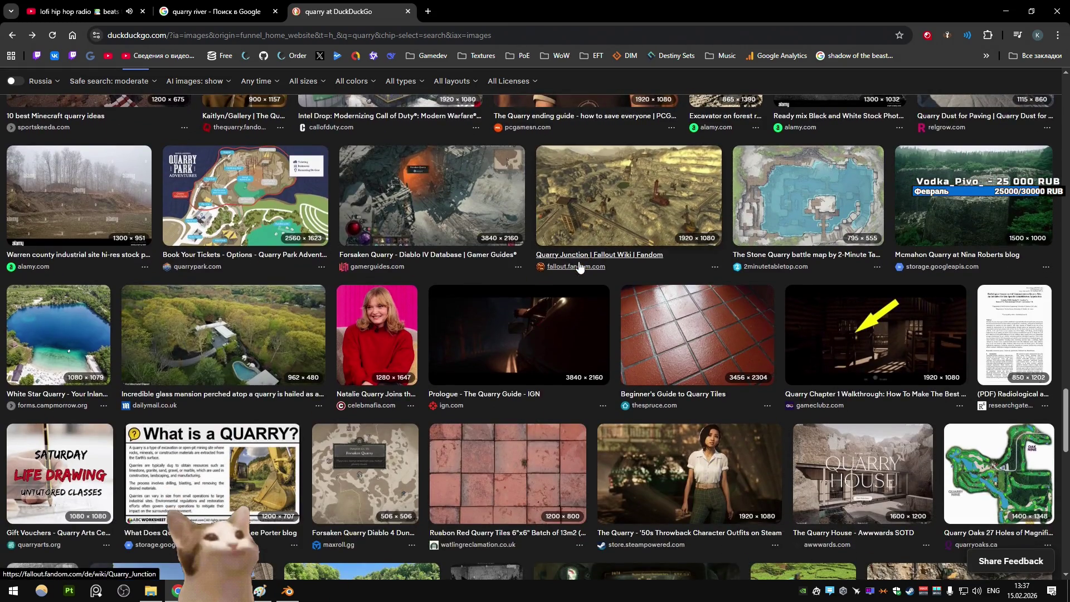
{"action": "scroll", "coordinate": [579, 267], "scroll_direction": "down", "scroll_amount": 9}
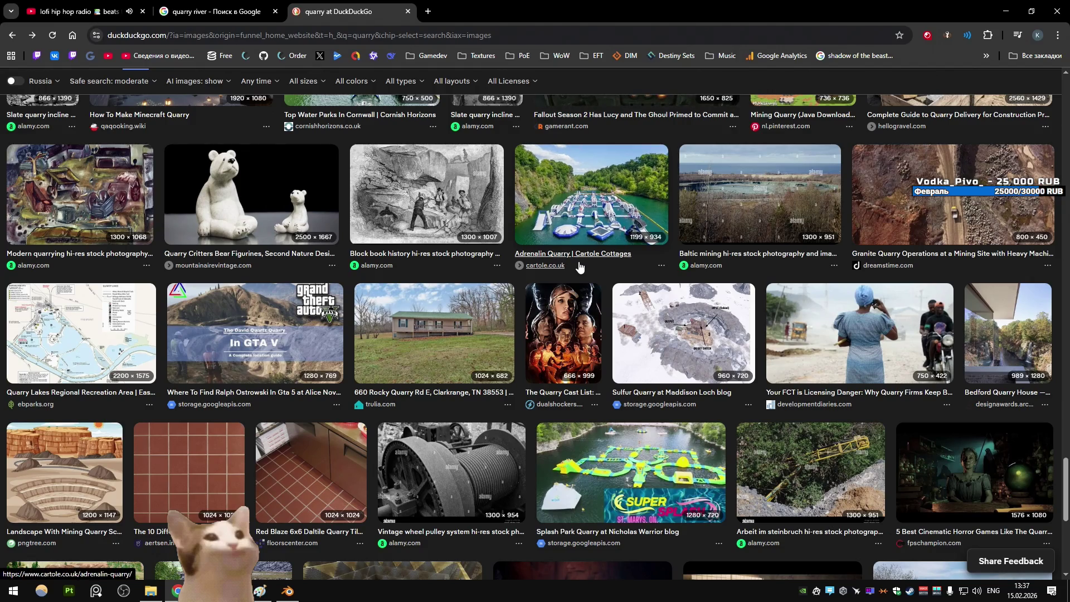
{"action": "scroll", "coordinate": [579, 266], "scroll_direction": "down", "scroll_amount": 5}
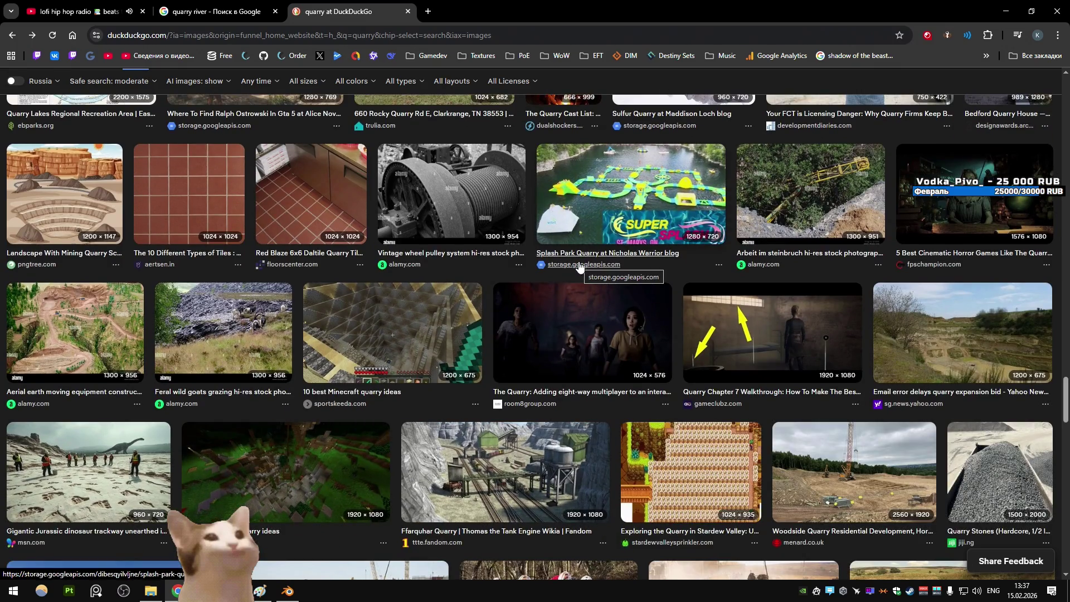
{"action": "scroll", "coordinate": [579, 266], "scroll_direction": "down", "scroll_amount": 6}
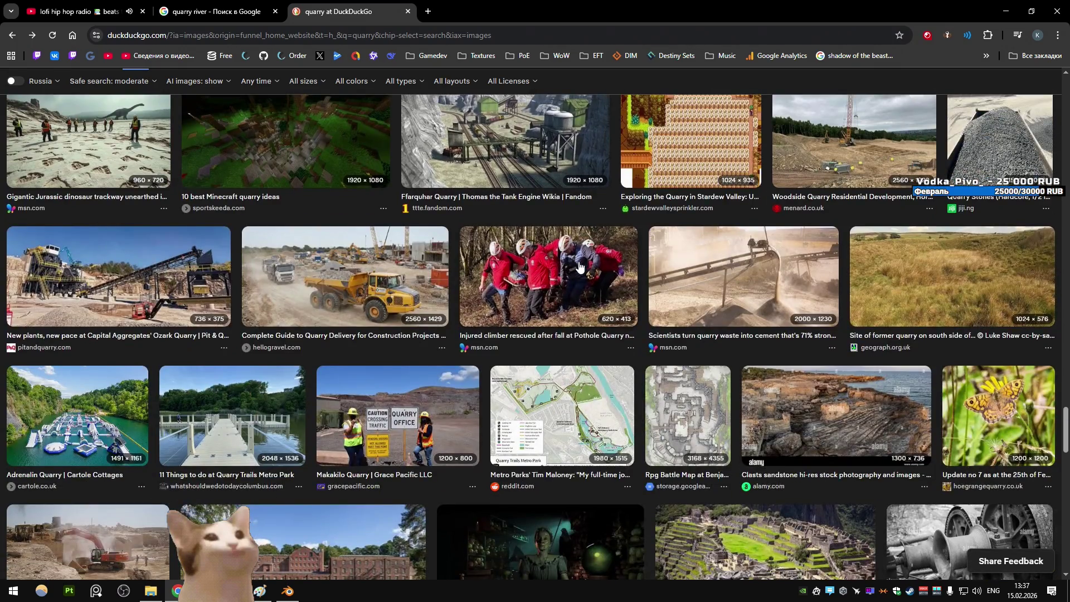
{"action": "scroll", "coordinate": [579, 266], "scroll_direction": "down", "scroll_amount": 6}
{"action": "scroll", "coordinate": [579, 266], "scroll_direction": "down", "scroll_amount": 11}
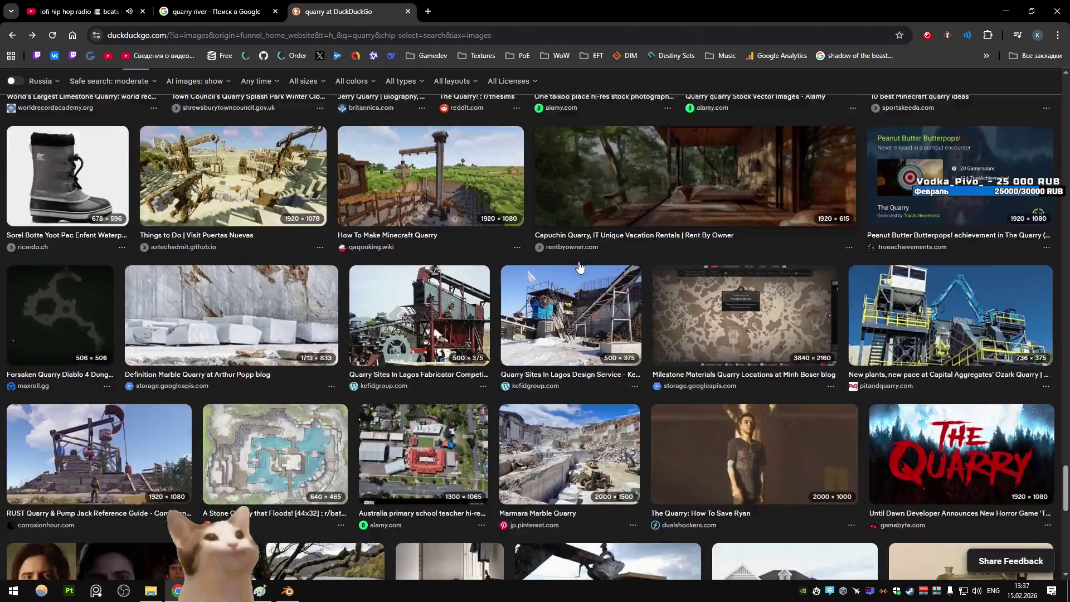
{"action": "scroll", "coordinate": [579, 266], "scroll_direction": "down", "scroll_amount": 6}
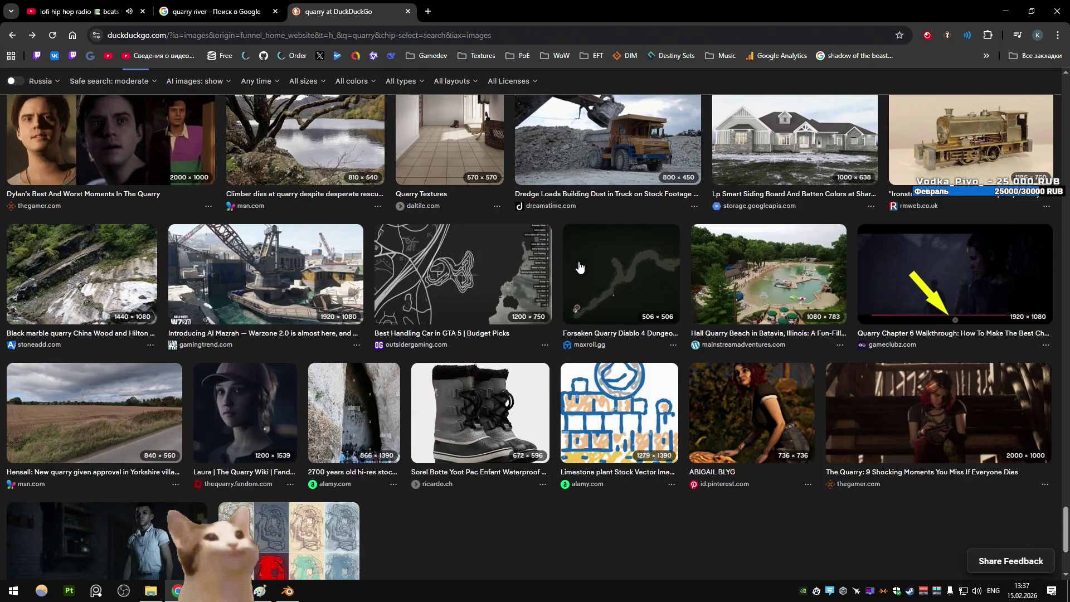
{"action": "scroll", "coordinate": [579, 267], "scroll_direction": "down", "scroll_amount": 3}
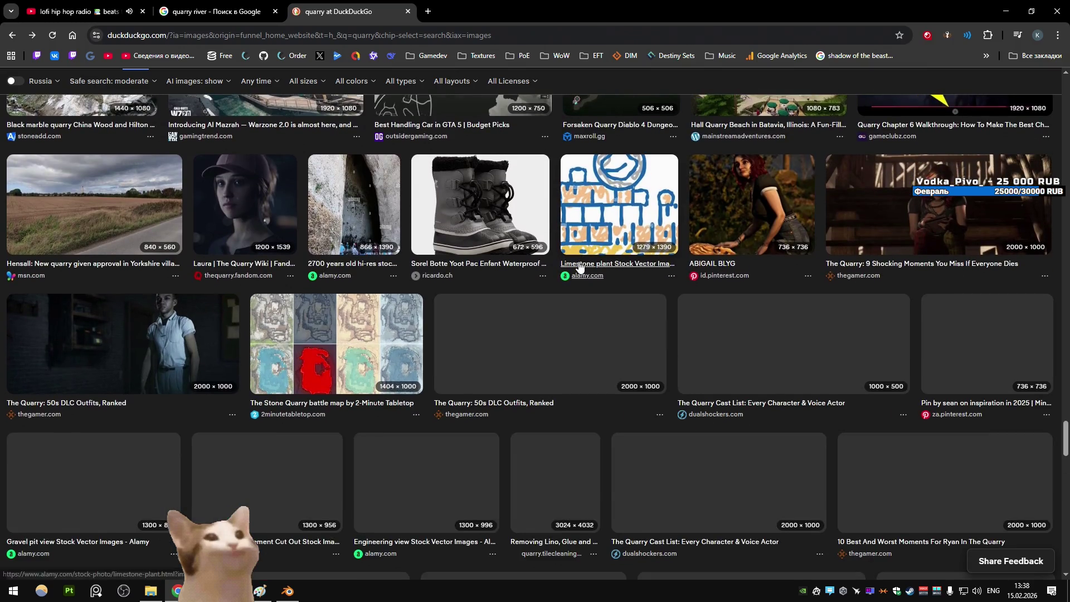
{"action": "scroll", "coordinate": [579, 266], "scroll_direction": "down", "scroll_amount": 9}
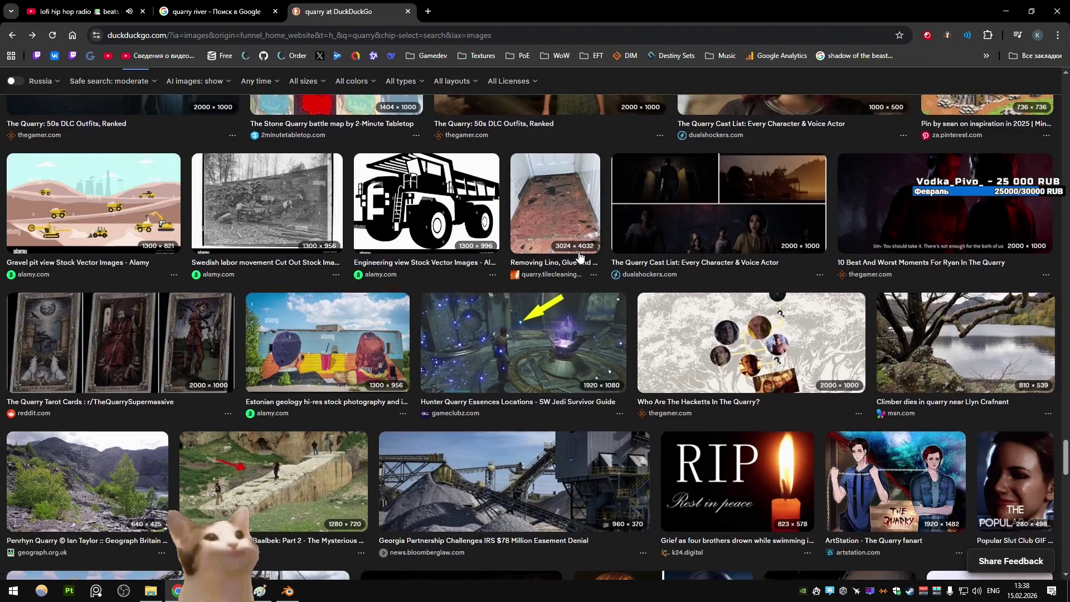
{"action": "scroll", "coordinate": [579, 240], "scroll_direction": "down", "scroll_amount": 14}
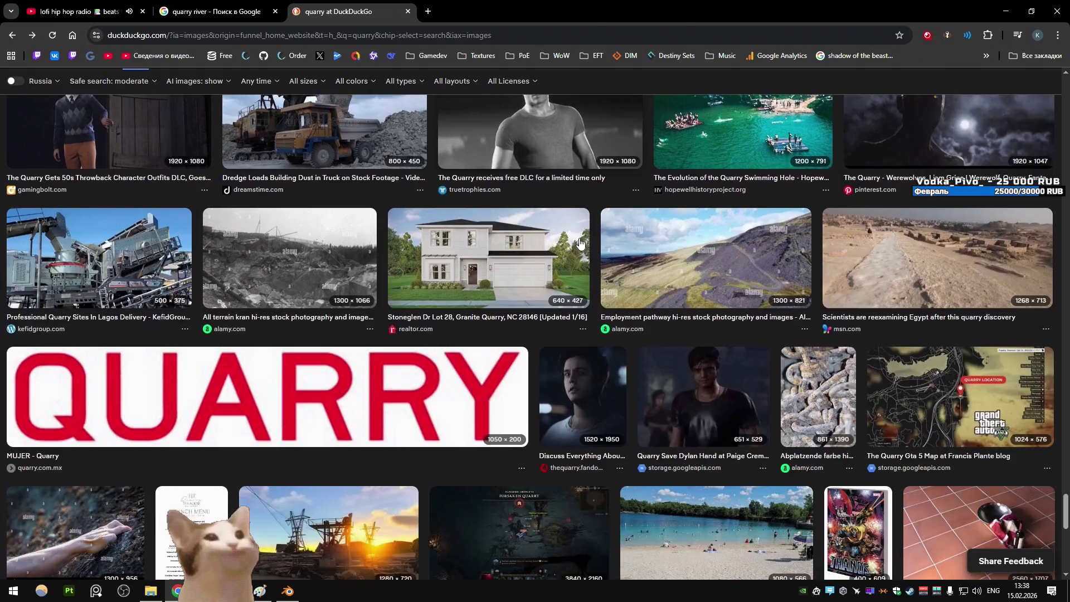
{"action": "scroll", "coordinate": [579, 240], "scroll_direction": "down", "scroll_amount": 5}
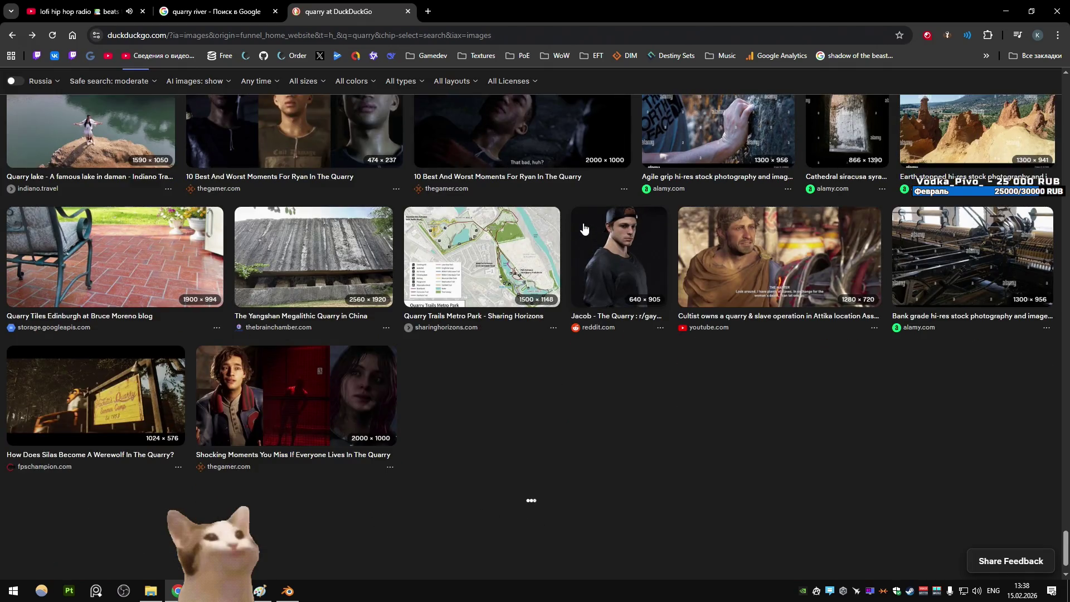
{"action": "scroll", "coordinate": [584, 228], "scroll_direction": "down", "scroll_amount": 3}
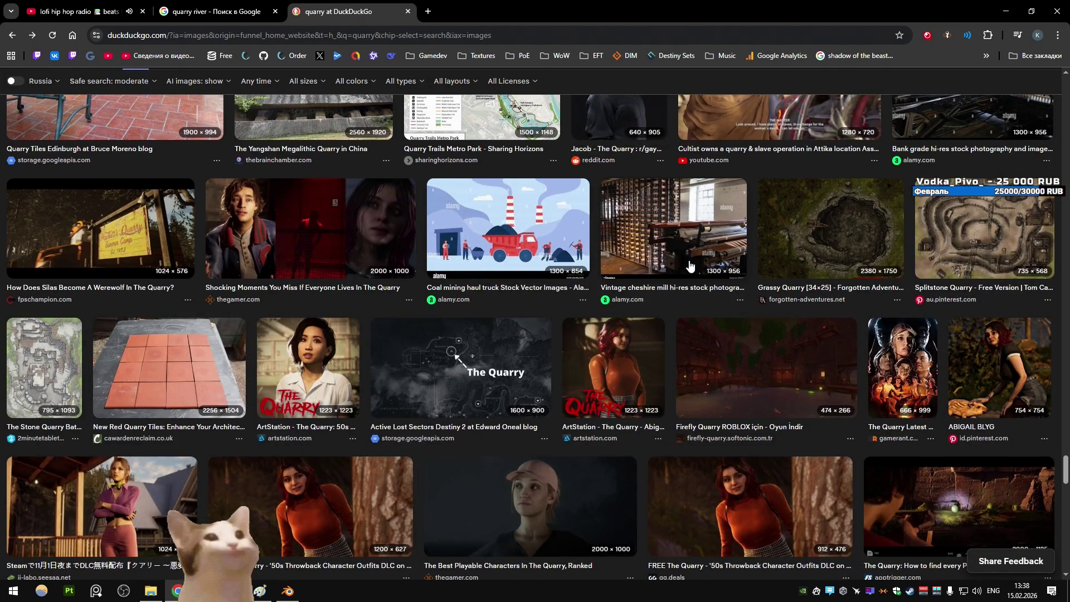
{"action": "scroll", "coordinate": [689, 266], "scroll_direction": "down", "scroll_amount": 8}
{"action": "scroll", "coordinate": [690, 266], "scroll_direction": "up", "scroll_amount": 20}
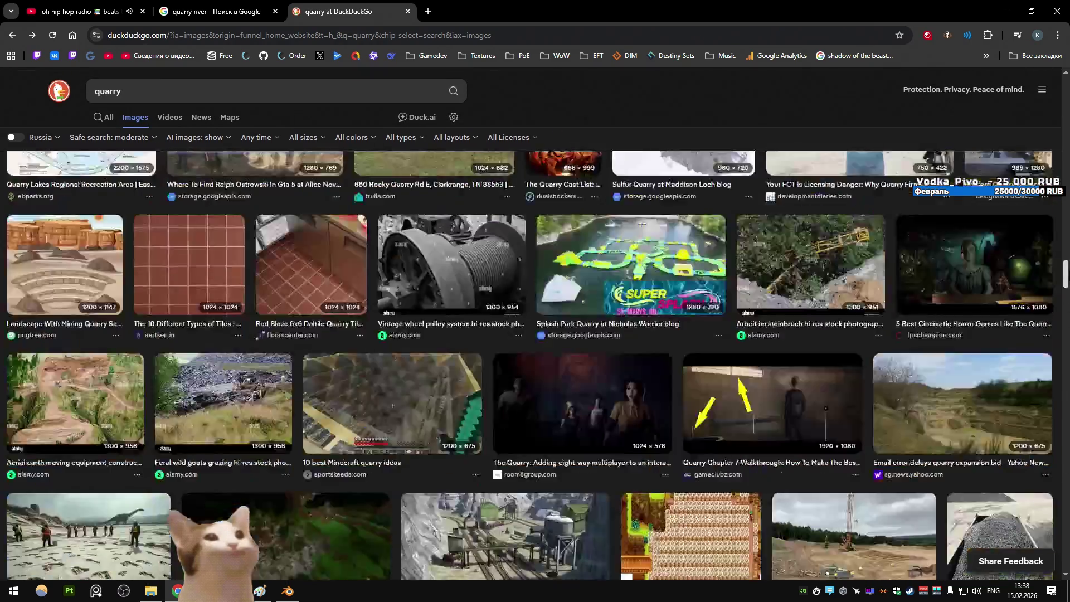
{"action": "scroll", "coordinate": [540, 223], "scroll_direction": "up", "scroll_amount": 10}
{"action": "left_click", "coordinate": [254, 217]}
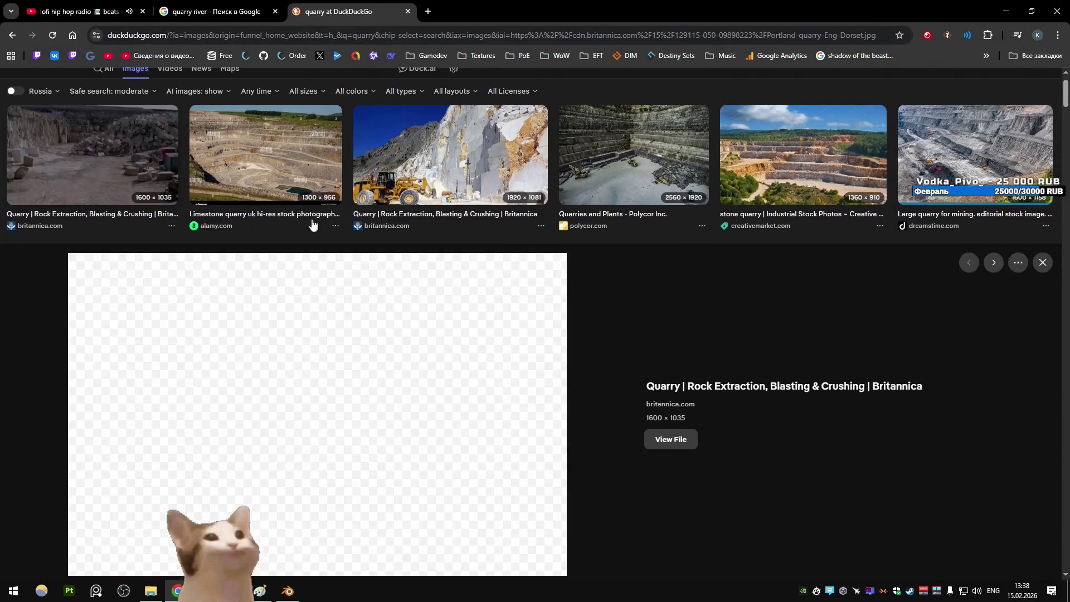
{"action": "scroll", "coordinate": [569, 254], "scroll_direction": "down", "scroll_amount": 6}
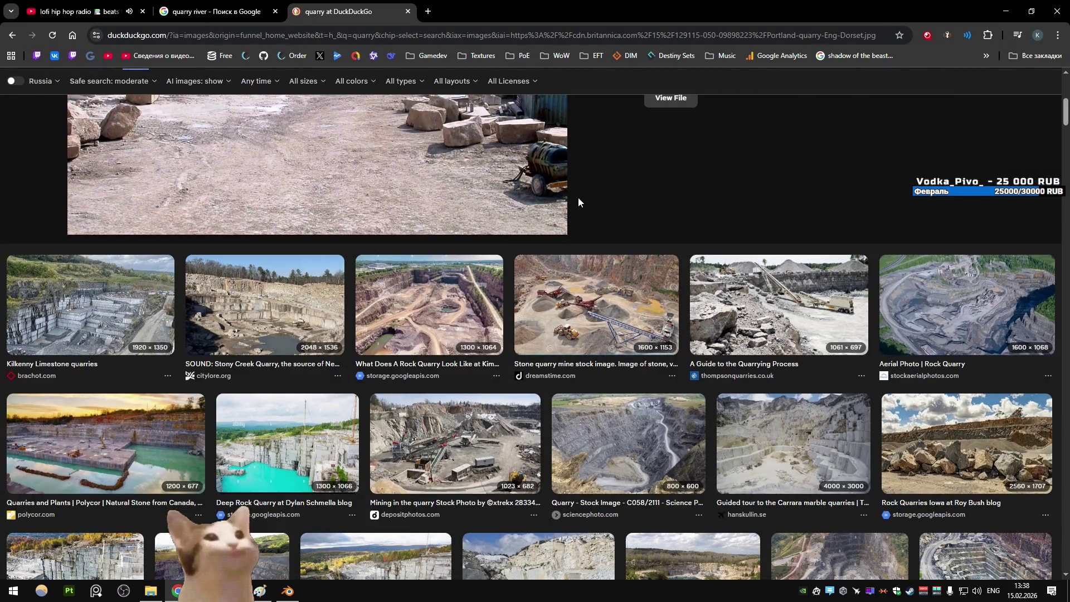
{"action": "scroll", "coordinate": [578, 201], "scroll_direction": "down", "scroll_amount": 4}
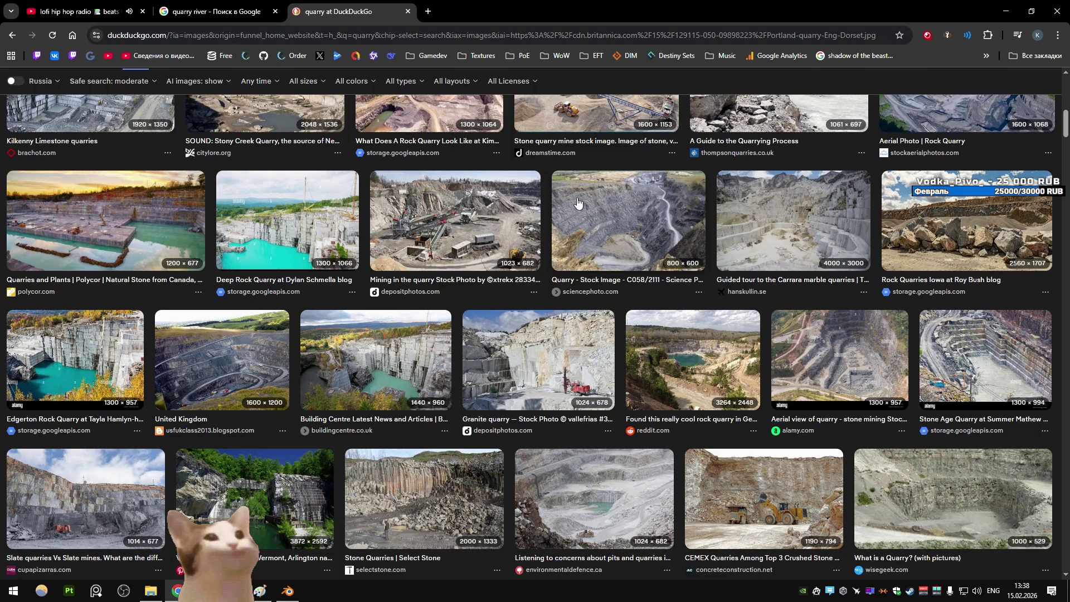
{"action": "scroll", "coordinate": [578, 202], "scroll_direction": "down", "scroll_amount": 3}
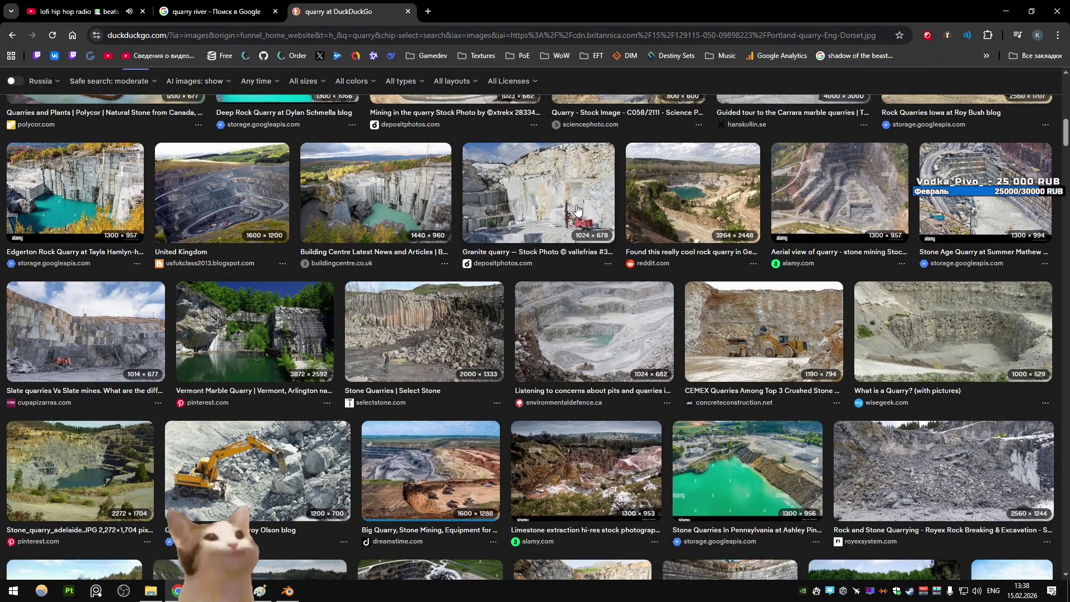
{"action": "scroll", "coordinate": [577, 209], "scroll_direction": "down", "scroll_amount": 3}
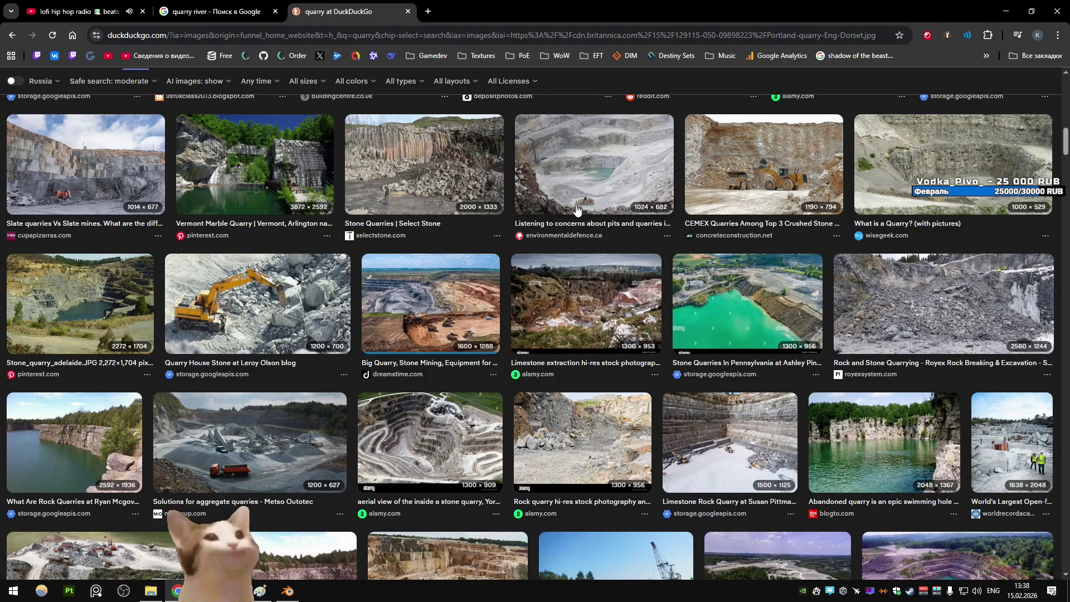
{"action": "scroll", "coordinate": [575, 208], "scroll_direction": "down", "scroll_amount": 3}
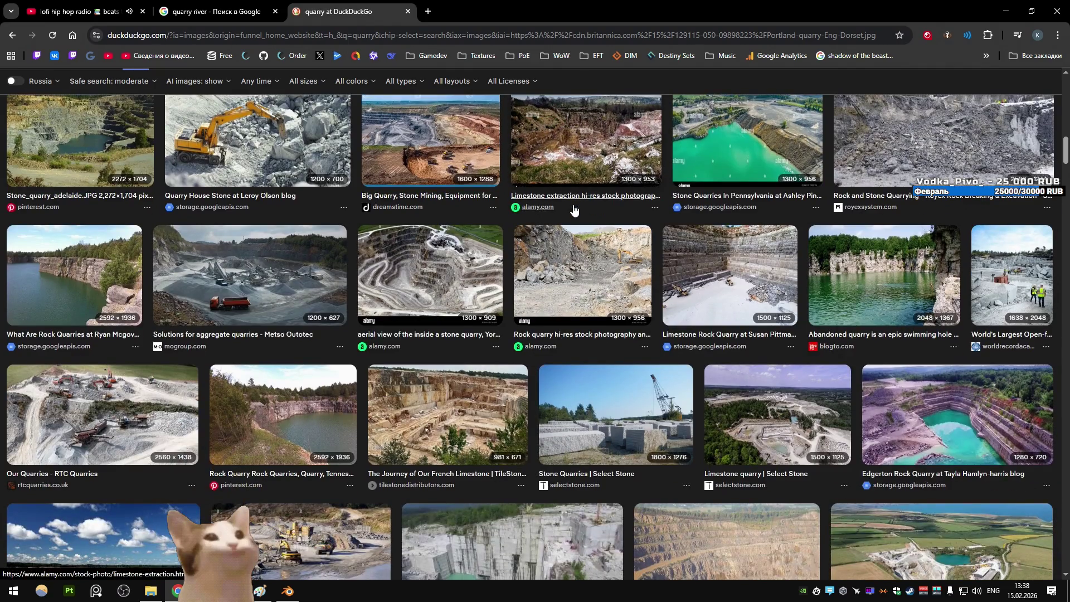
{"action": "left_click", "coordinate": [292, 253]}
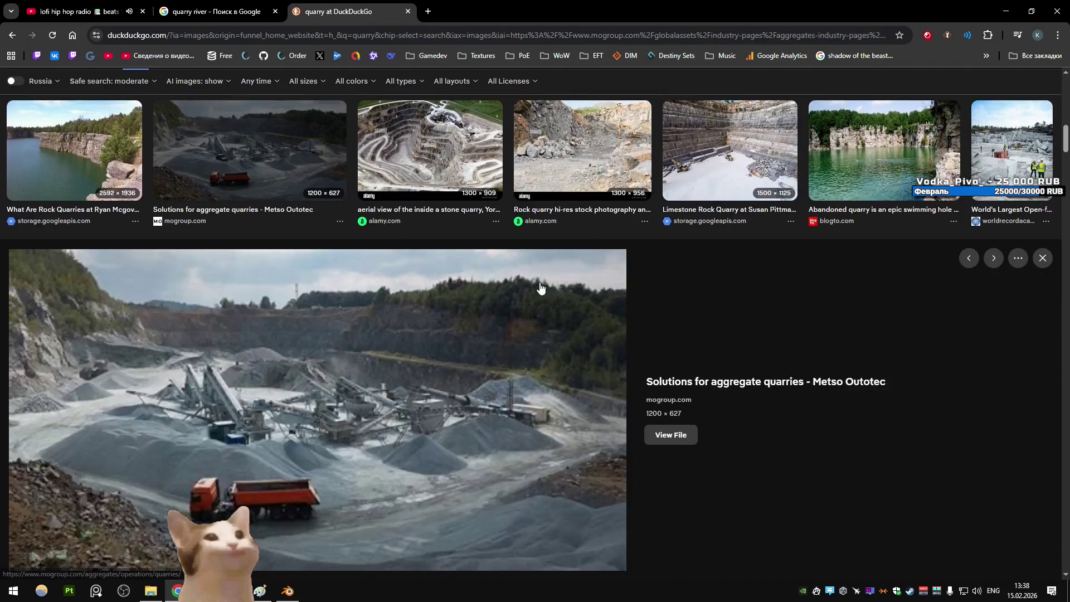
{"action": "scroll", "coordinate": [552, 282], "scroll_direction": "down", "scroll_amount": 7}
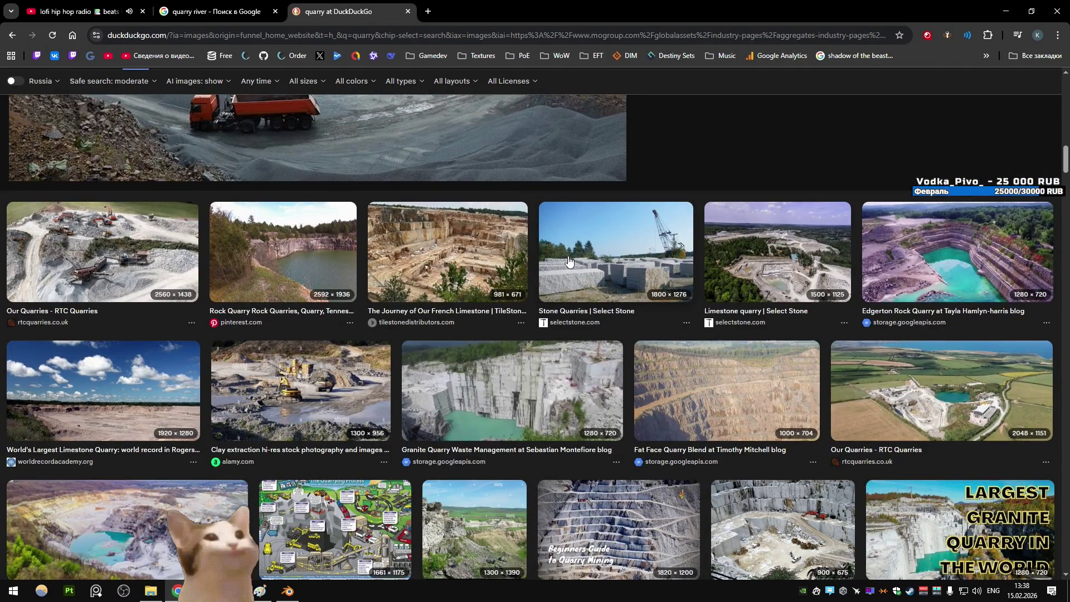
{"action": "scroll", "coordinate": [568, 260], "scroll_direction": "down", "scroll_amount": 3}
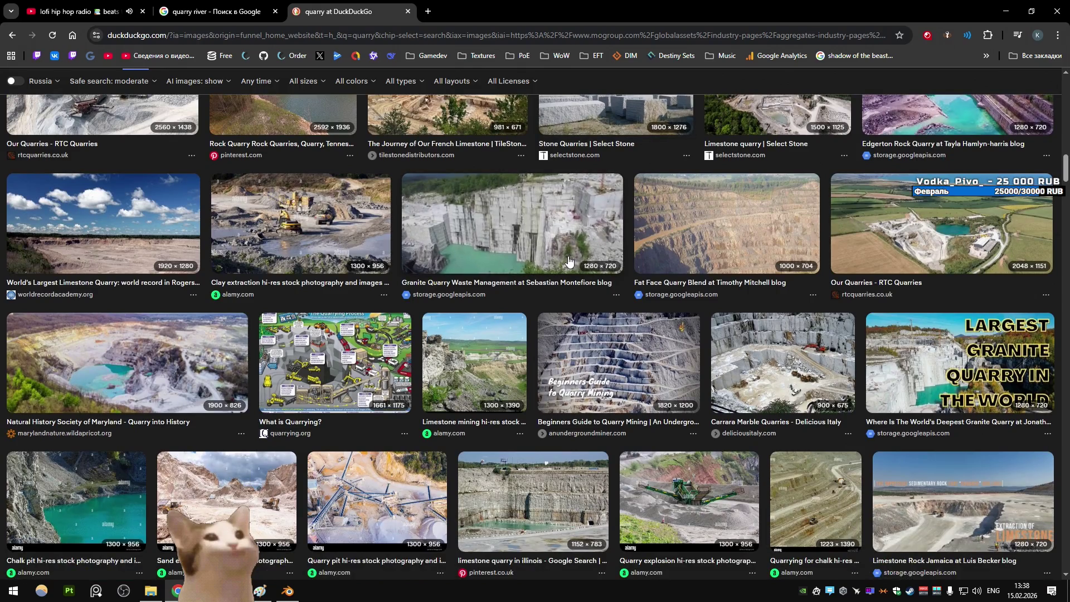
{"action": "left_click", "coordinate": [780, 363]}
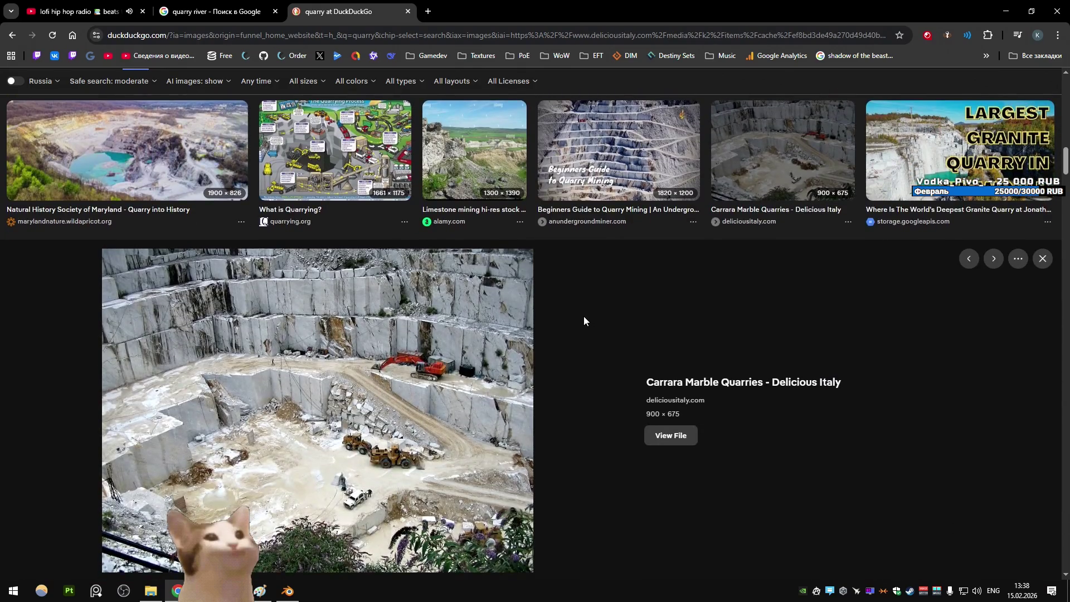
{"action": "scroll", "coordinate": [583, 316], "scroll_direction": "down", "scroll_amount": 7}
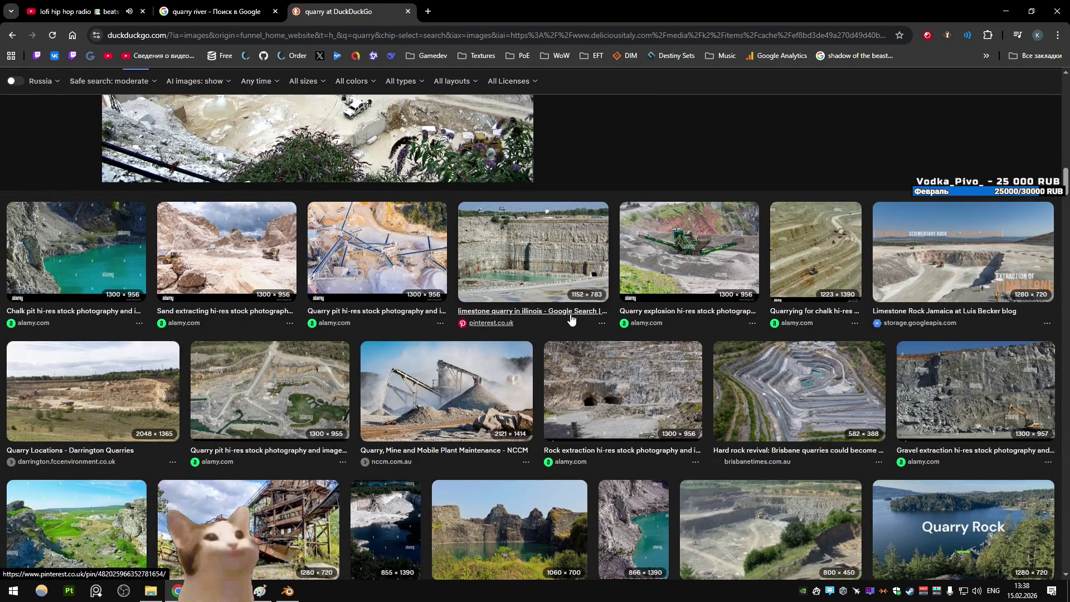
{"action": "scroll", "coordinate": [570, 318], "scroll_direction": "down", "scroll_amount": 5}
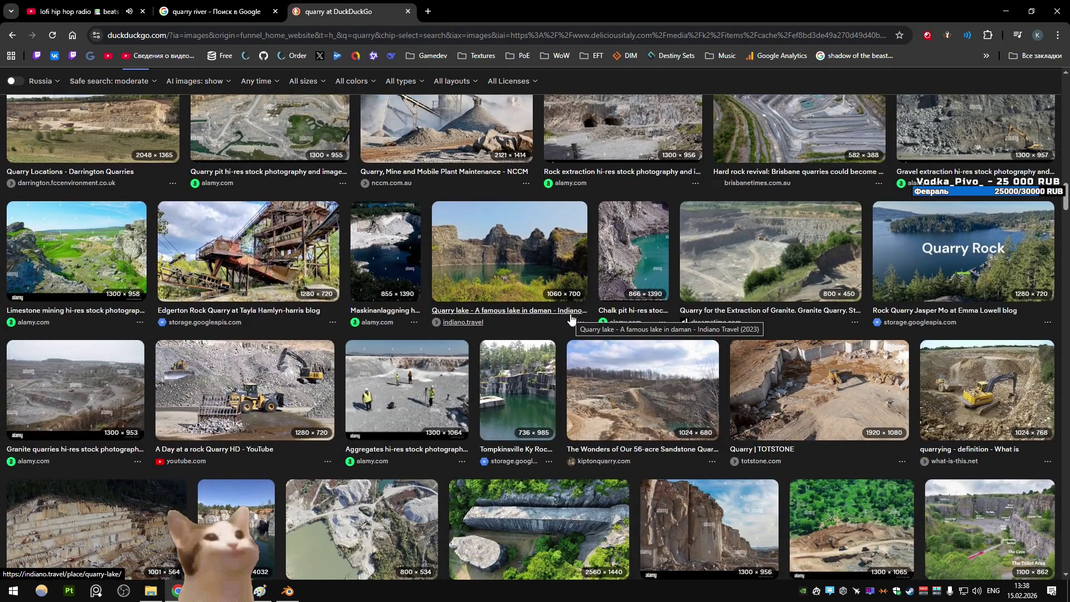
{"action": "scroll", "coordinate": [571, 318], "scroll_direction": "down", "scroll_amount": 4}
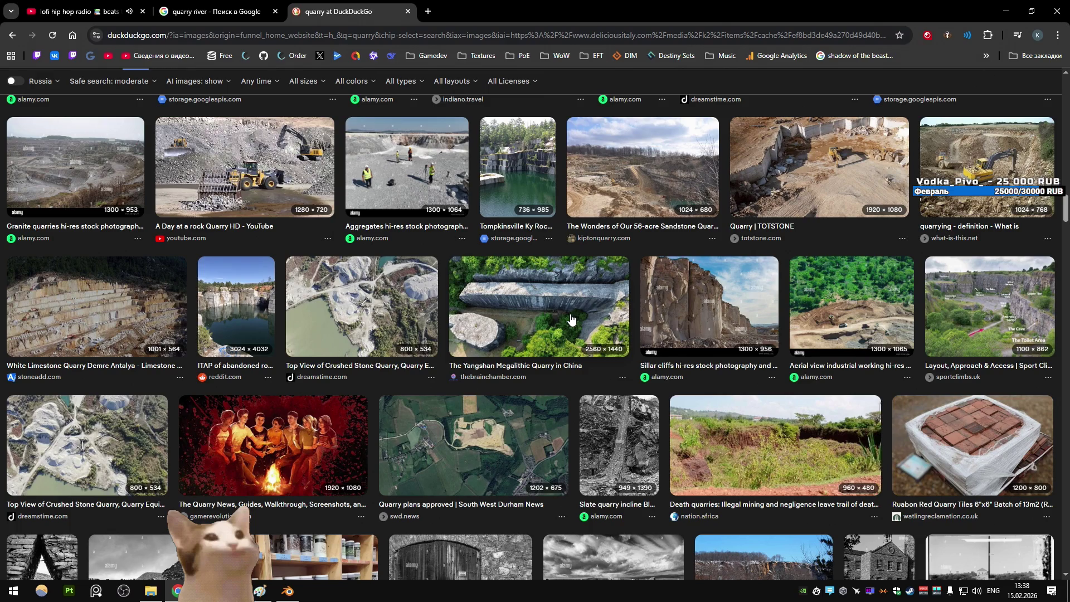
{"action": "scroll", "coordinate": [570, 317], "scroll_direction": "down", "scroll_amount": 5}
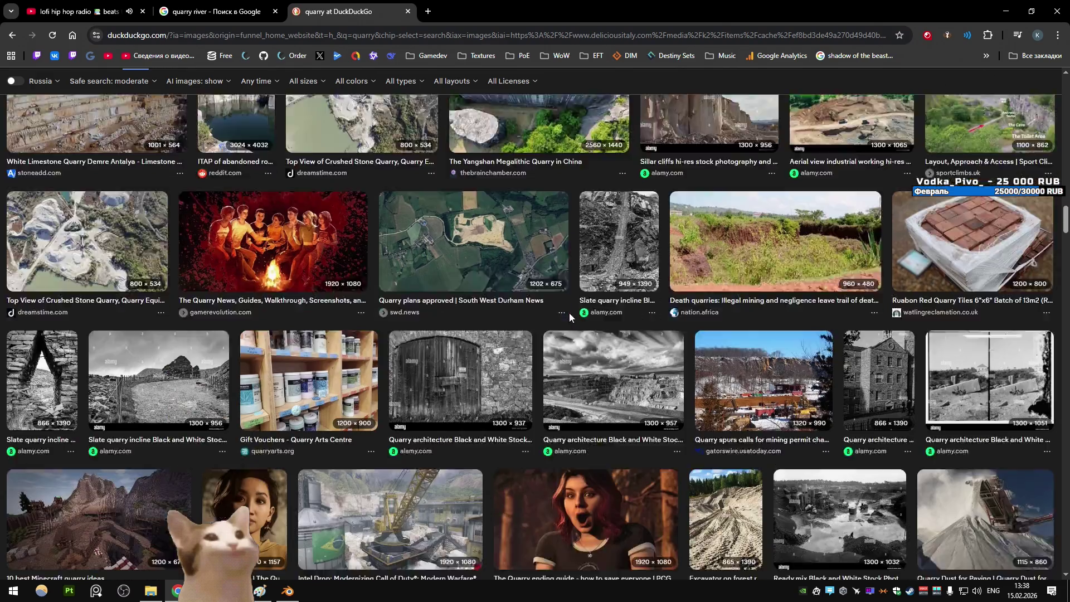
{"action": "scroll", "coordinate": [570, 317], "scroll_direction": "down", "scroll_amount": 4}
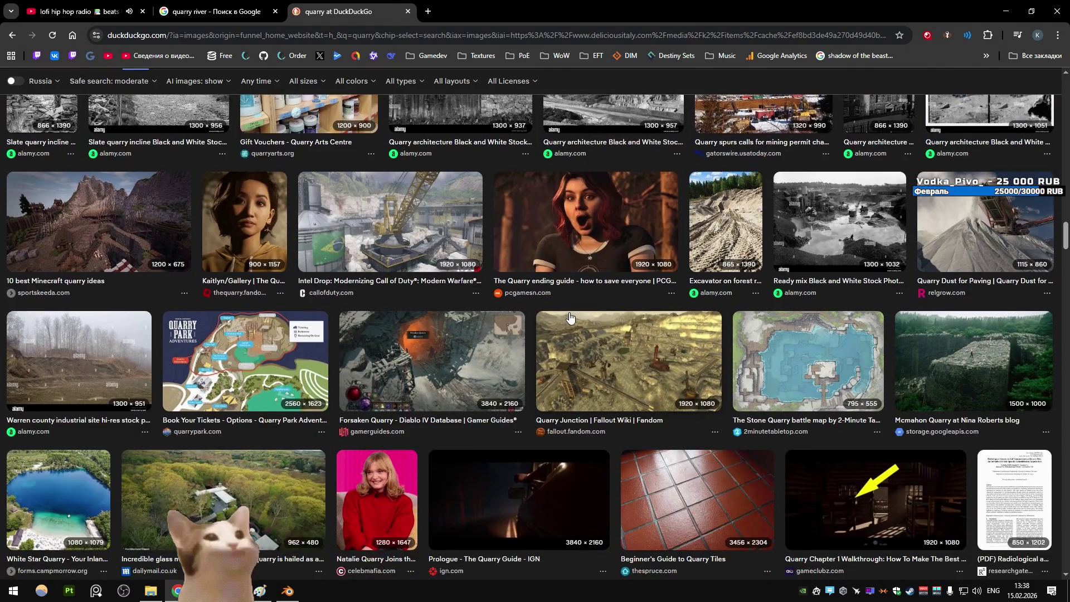
{"action": "scroll", "coordinate": [570, 318], "scroll_direction": "down", "scroll_amount": 7}
{"action": "scroll", "coordinate": [569, 318], "scroll_direction": "down", "scroll_amount": 6}
{"action": "scroll", "coordinate": [569, 317], "scroll_direction": "down", "scroll_amount": 8}
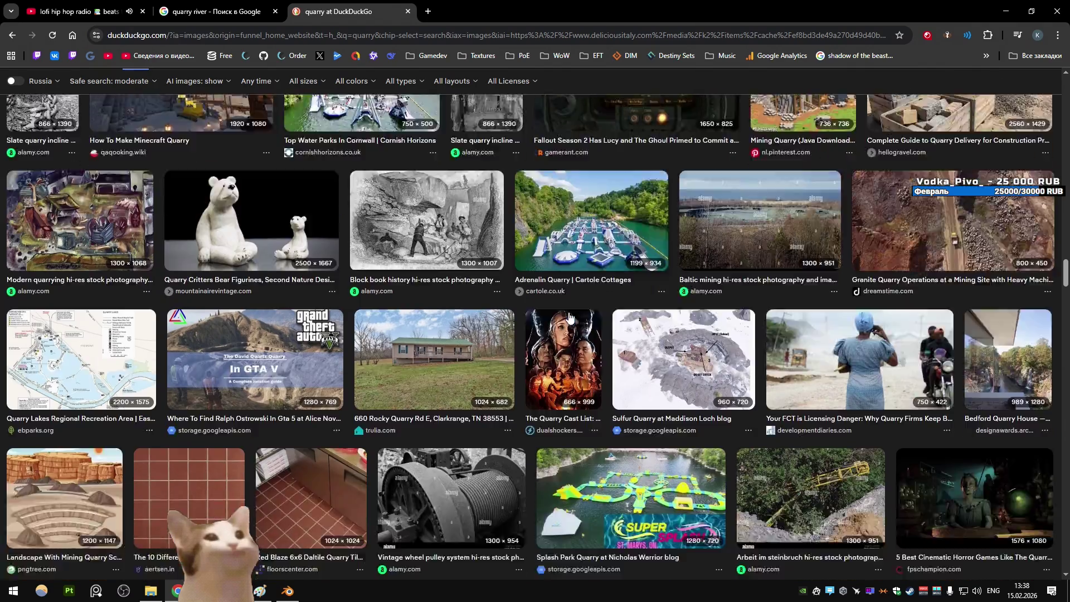
{"action": "scroll", "coordinate": [569, 317], "scroll_direction": "down", "scroll_amount": 6}
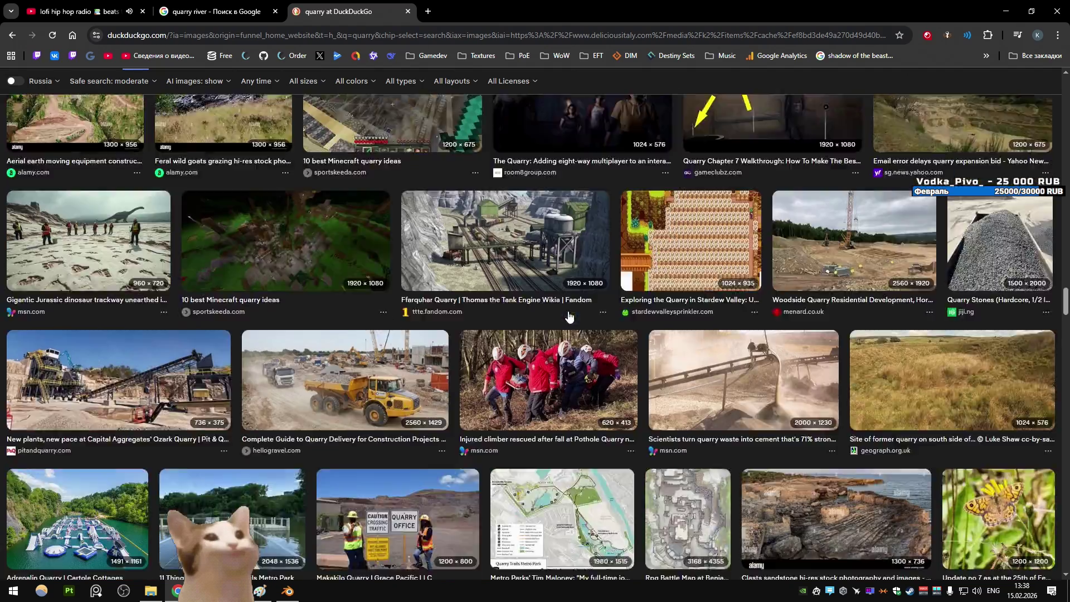
{"action": "scroll", "coordinate": [569, 317], "scroll_direction": "down", "scroll_amount": 4}
{"action": "scroll", "coordinate": [569, 317], "scroll_direction": "down", "scroll_amount": 5}
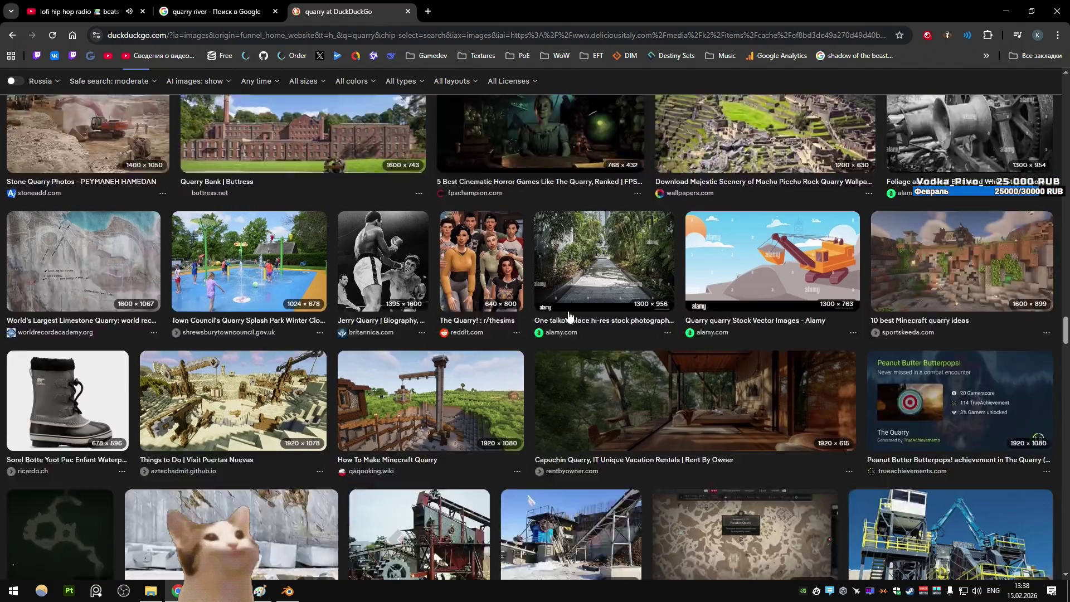
{"action": "scroll", "coordinate": [567, 315], "scroll_direction": "down", "scroll_amount": 6}
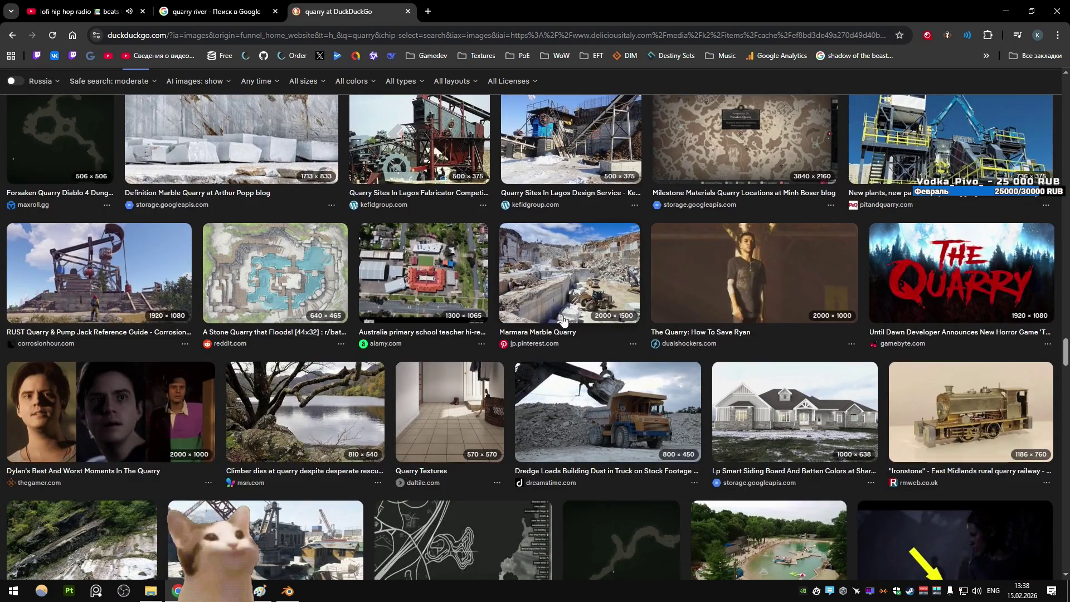
{"action": "scroll", "coordinate": [568, 315], "scroll_direction": "down", "scroll_amount": 15}
{"action": "scroll", "coordinate": [562, 315], "scroll_direction": "down", "scroll_amount": 10}
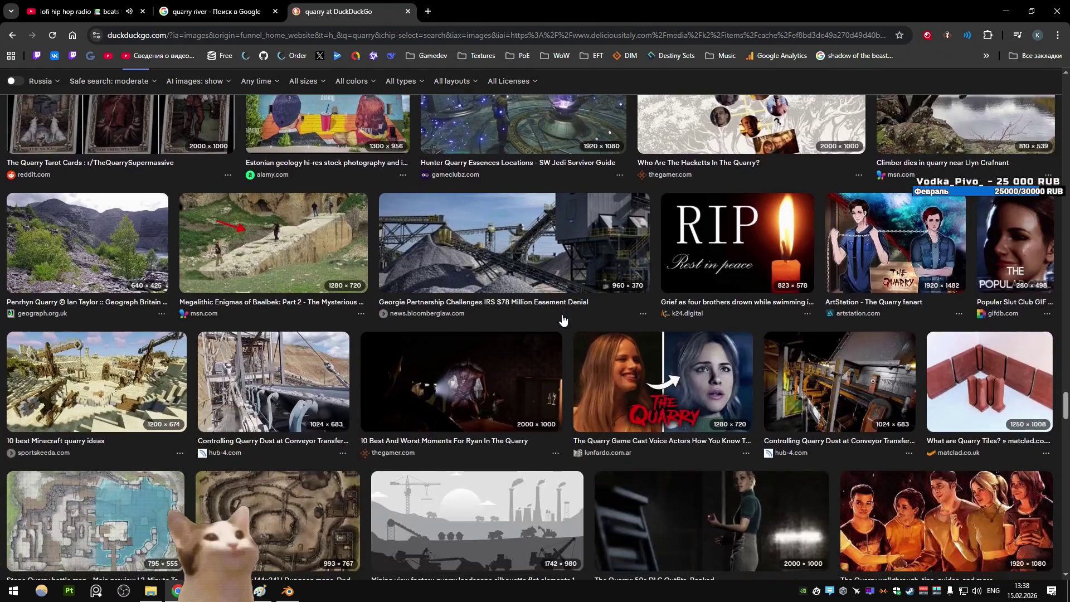
{"action": "scroll", "coordinate": [562, 317], "scroll_direction": "down", "scroll_amount": 3}
{"action": "scroll", "coordinate": [562, 317], "scroll_direction": "down", "scroll_amount": 9}
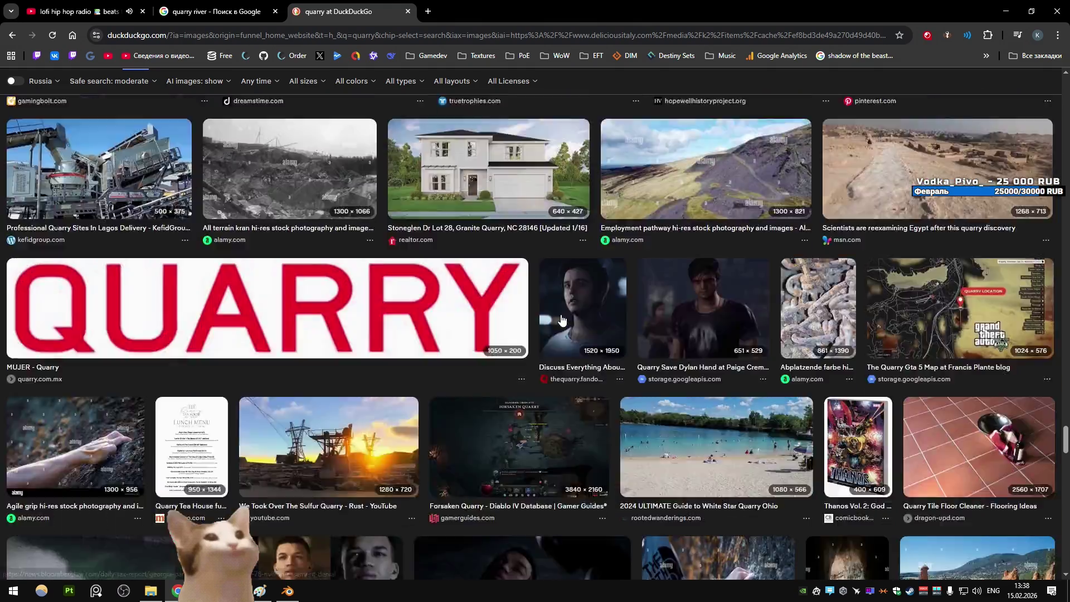
{"action": "scroll", "coordinate": [561, 319], "scroll_direction": "down", "scroll_amount": 7}
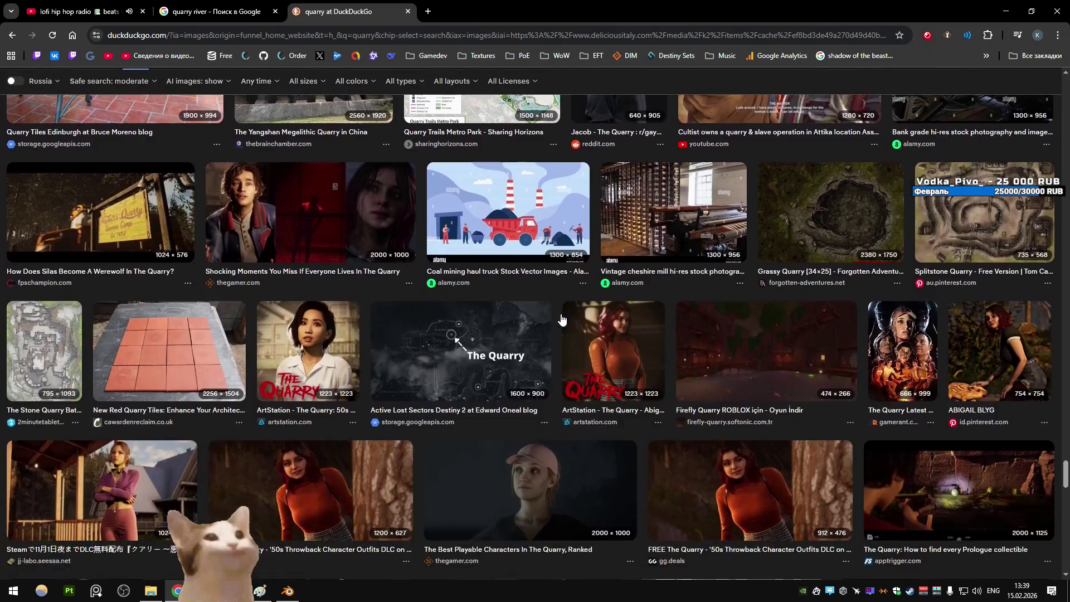
{"action": "scroll", "coordinate": [561, 316], "scroll_direction": "down", "scroll_amount": 10}
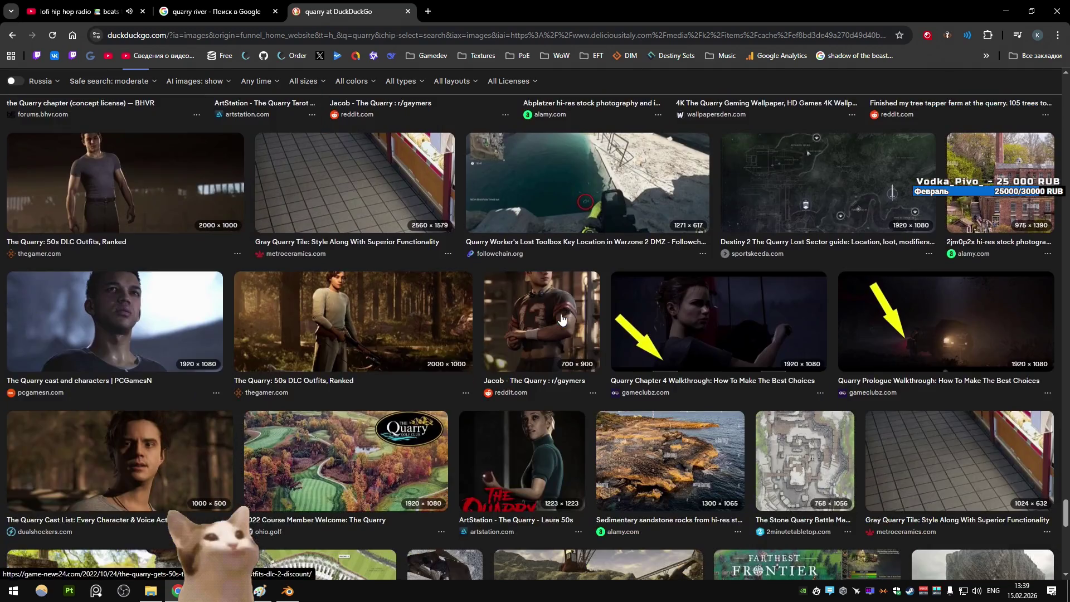
{"action": "scroll", "coordinate": [562, 319], "scroll_direction": "up", "scroll_amount": 2}
{"action": "scroll", "coordinate": [562, 319], "scroll_direction": "down", "scroll_amount": 7}
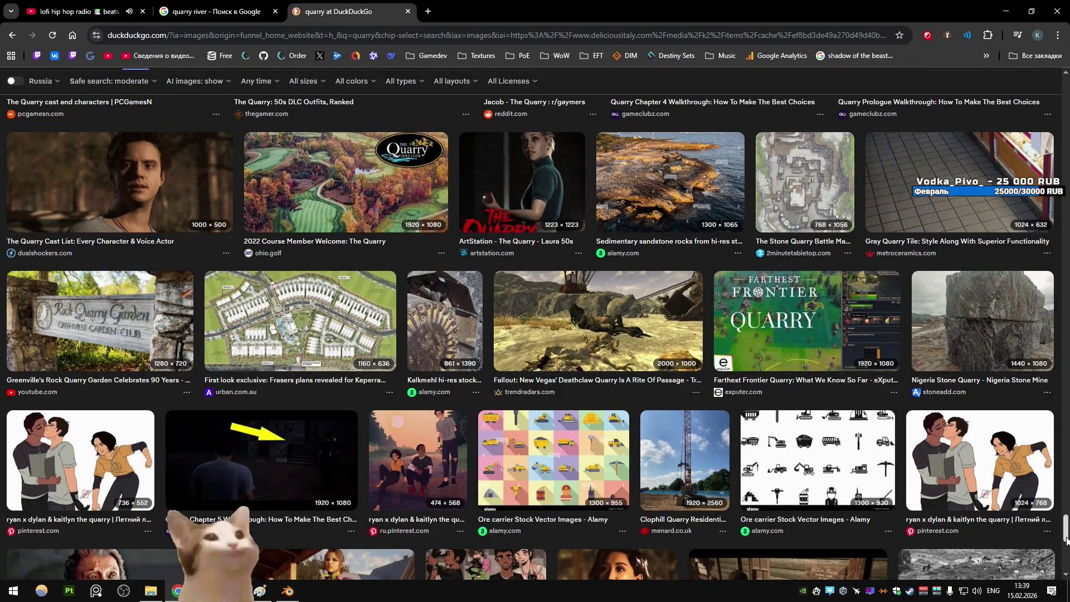
Preview the stone quarry mine photo and the rock quarry in Georgia photo
{"action": "left_click_drag", "start_coordinate": [1066, 540], "coordinate": [1066, 83]}
{"action": "left_click", "coordinate": [610, 320]}
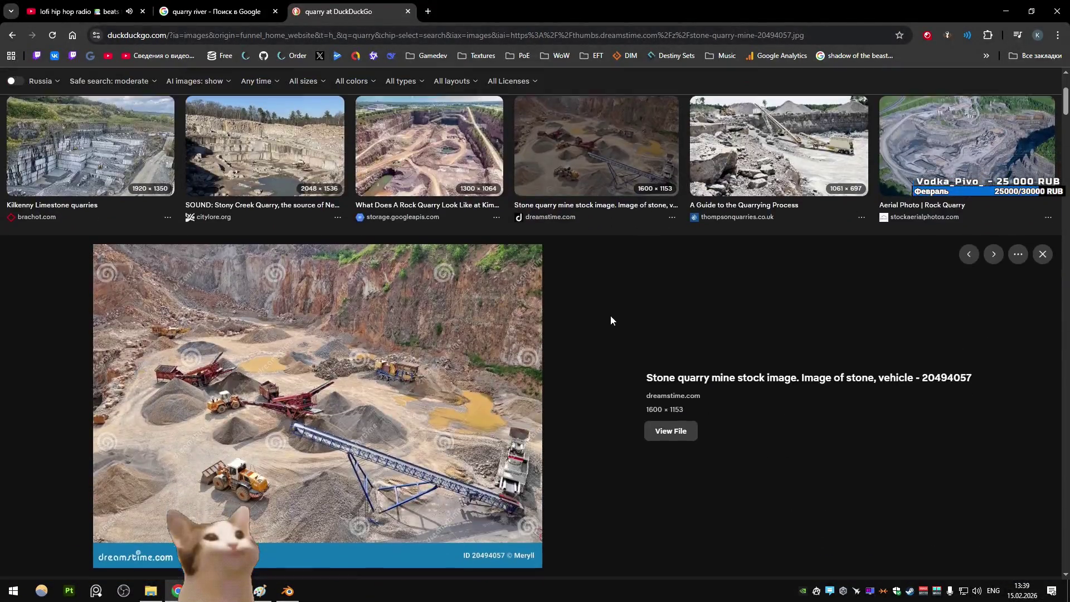
{"action": "scroll", "coordinate": [611, 317], "scroll_direction": "down", "scroll_amount": 5}
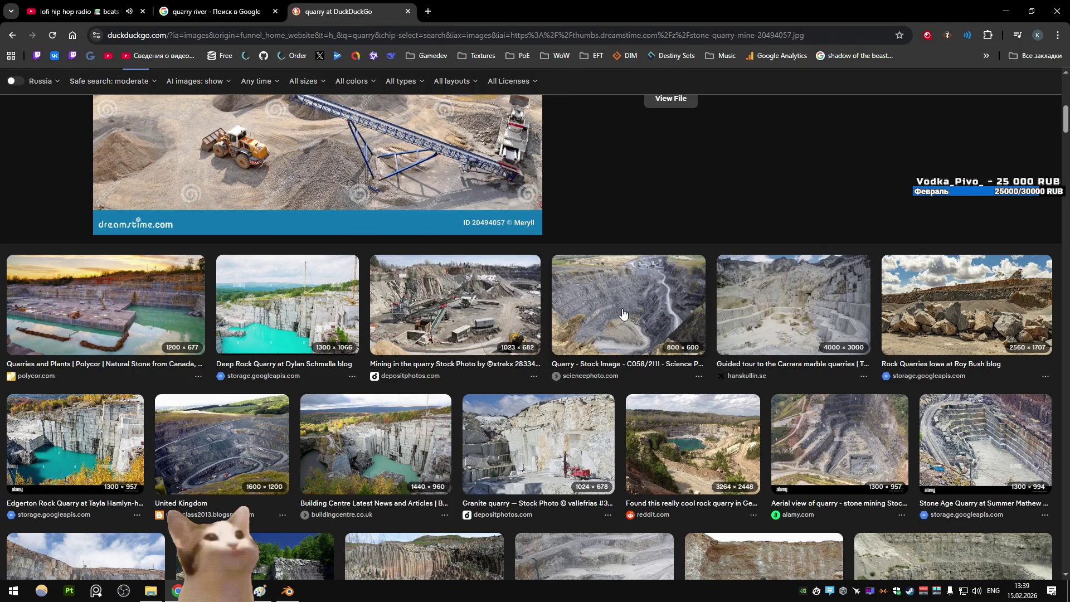
{"action": "scroll", "coordinate": [623, 315], "scroll_direction": "down", "scroll_amount": 2}
{"action": "left_click", "coordinate": [640, 312]}
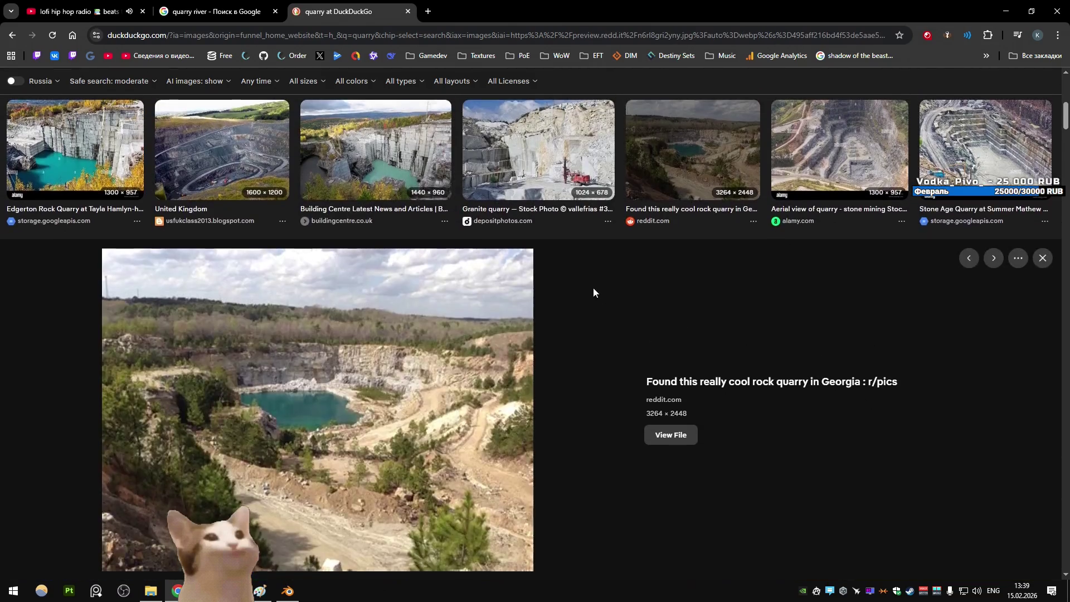
Browse further down the quarry results and preview the aerial quarry pit photo
{"action": "scroll", "coordinate": [567, 276], "scroll_direction": "down", "scroll_amount": 5}
{"action": "scroll", "coordinate": [567, 281], "scroll_direction": "down", "scroll_amount": 1}
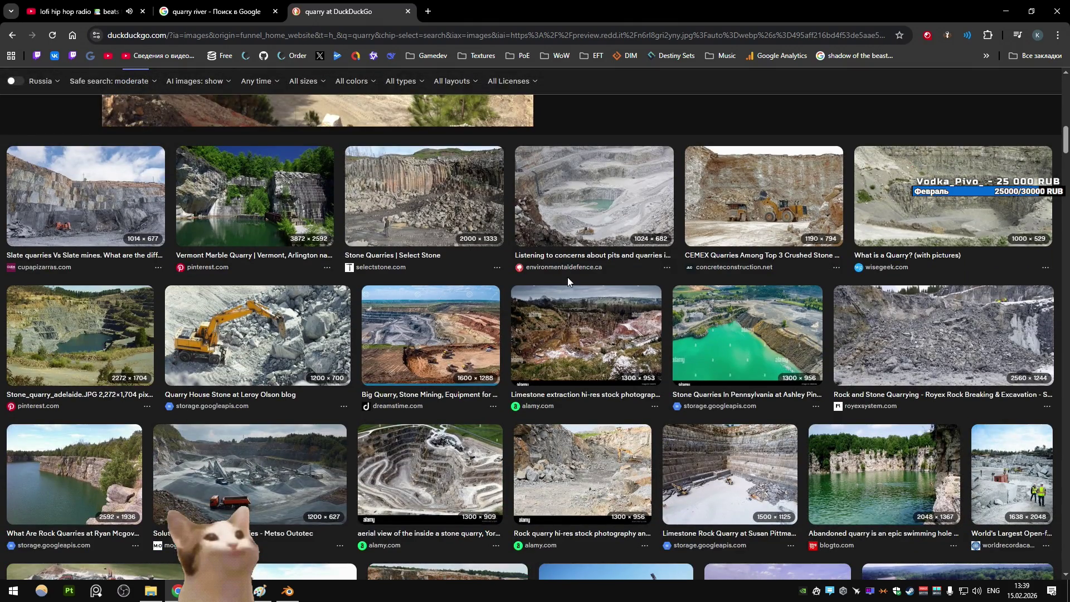
{"action": "scroll", "coordinate": [567, 277], "scroll_direction": "down", "scroll_amount": 5}
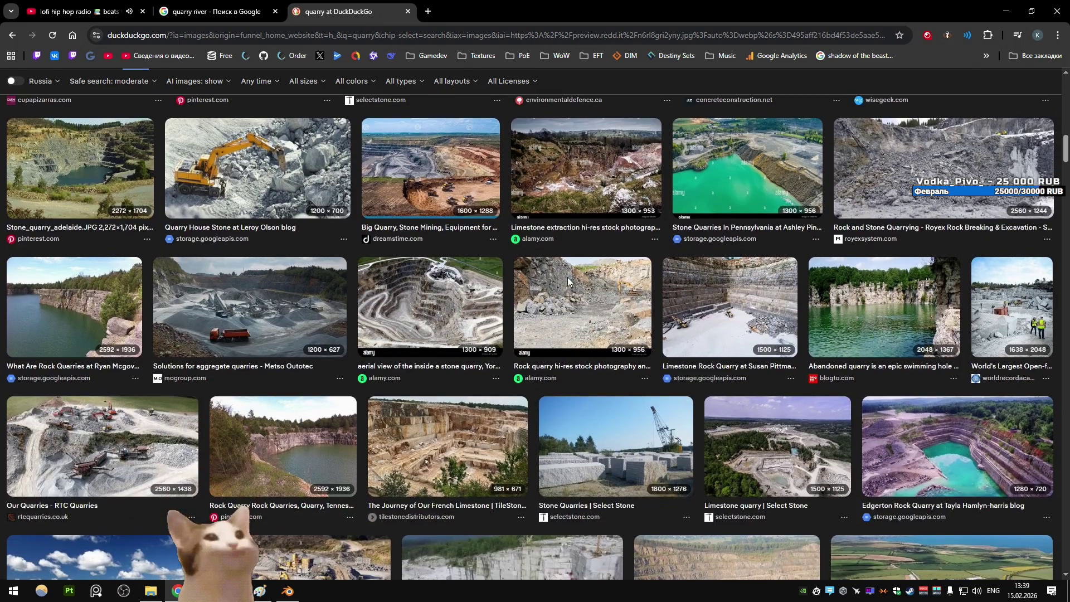
{"action": "scroll", "coordinate": [567, 283], "scroll_direction": "down", "scroll_amount": 3}
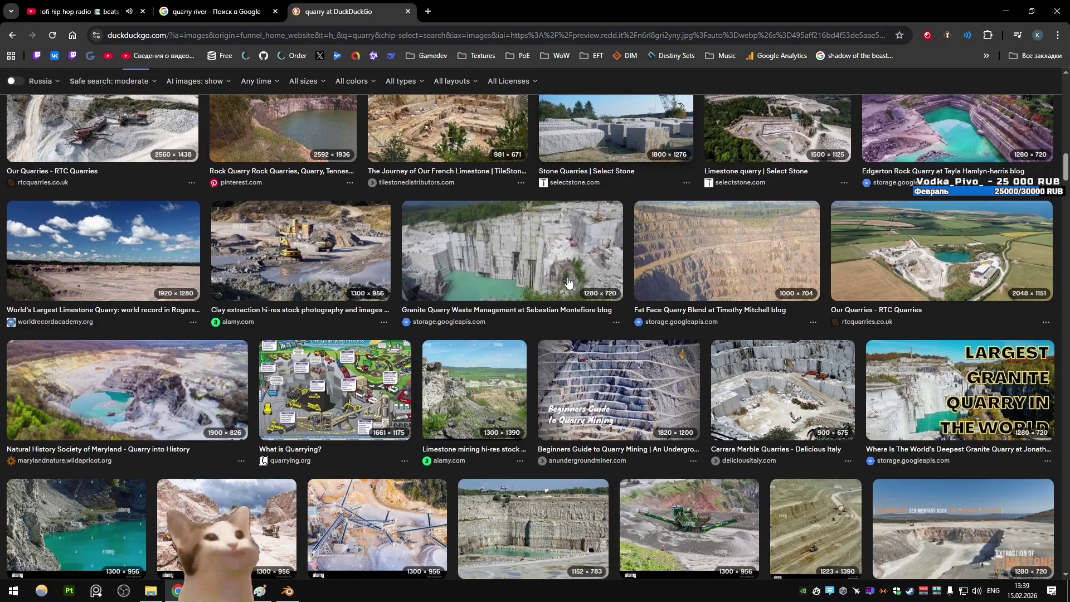
{"action": "scroll", "coordinate": [568, 282], "scroll_direction": "down", "scroll_amount": 2}
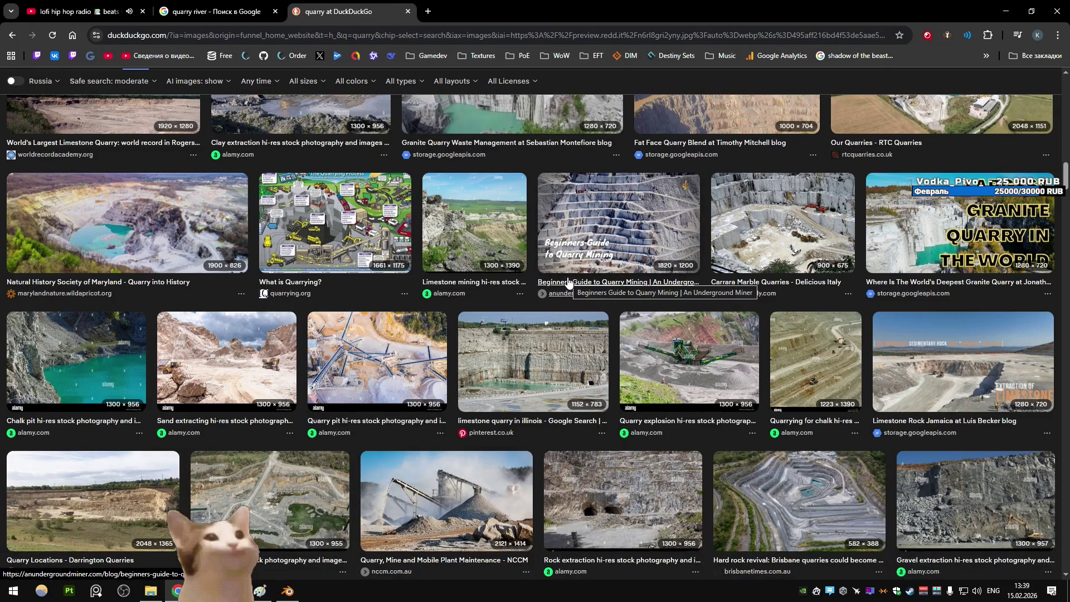
{"action": "scroll", "coordinate": [568, 283], "scroll_direction": "down", "scroll_amount": 3}
{"action": "scroll", "coordinate": [567, 277], "scroll_direction": "down", "scroll_amount": 3}
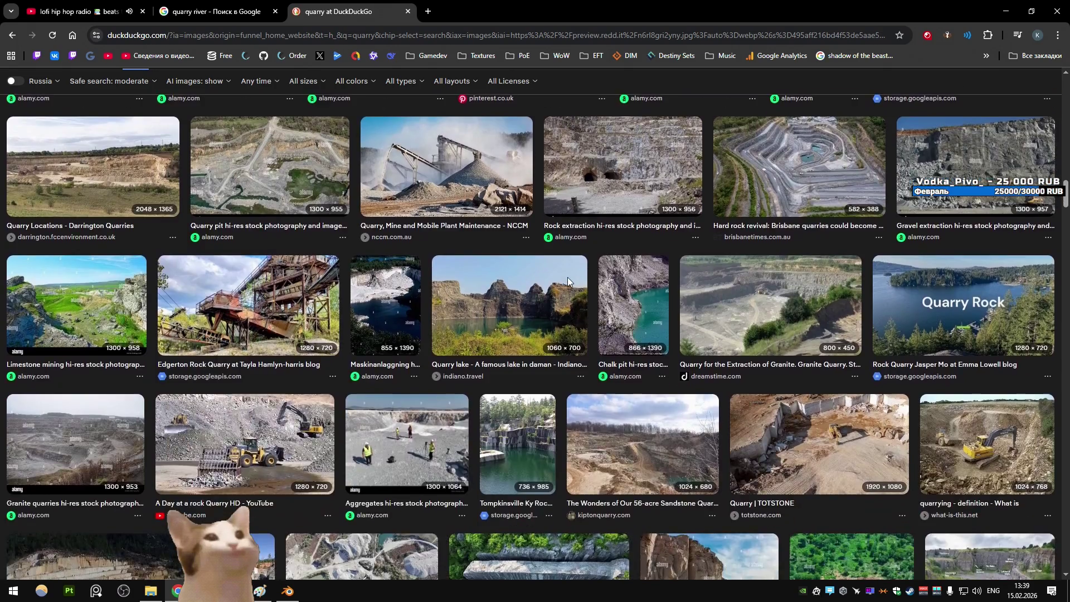
{"action": "left_click", "coordinate": [332, 239]}
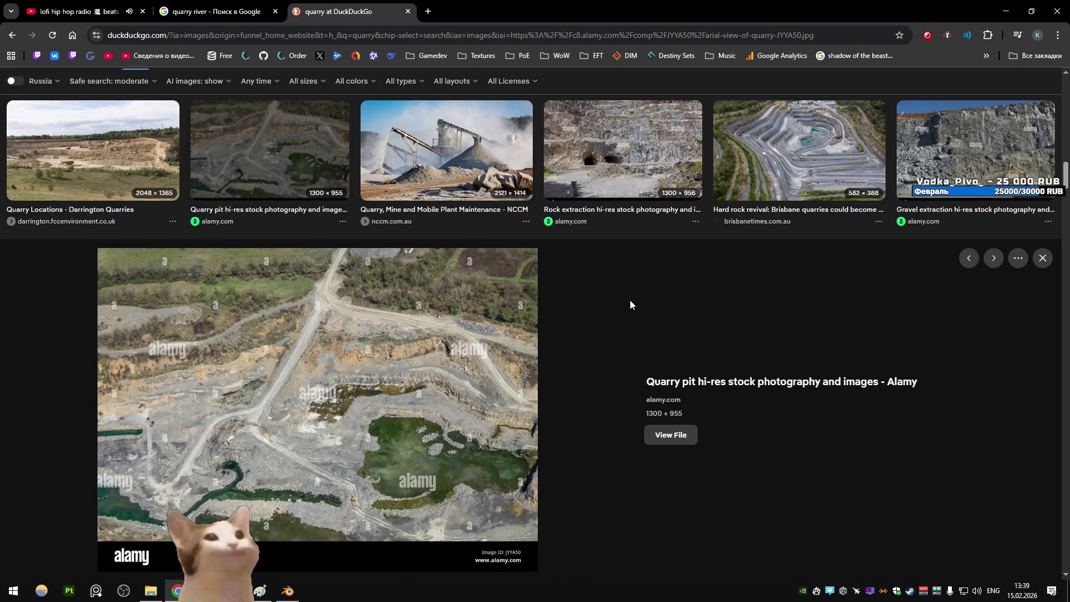
Scroll far down the quarry image results, then bring the YouTube lofi livestream tab forward
{"action": "scroll", "coordinate": [639, 306], "scroll_direction": "down", "scroll_amount": 6}
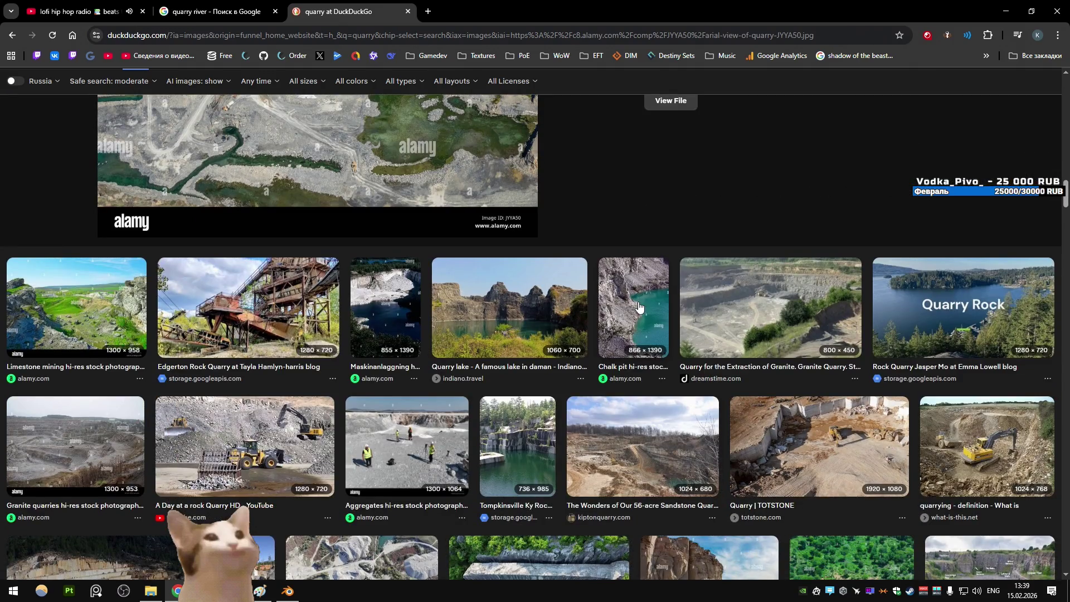
{"action": "scroll", "coordinate": [638, 306], "scroll_direction": "down", "scroll_amount": 6}
{"action": "scroll", "coordinate": [639, 306], "scroll_direction": "down", "scroll_amount": 6}
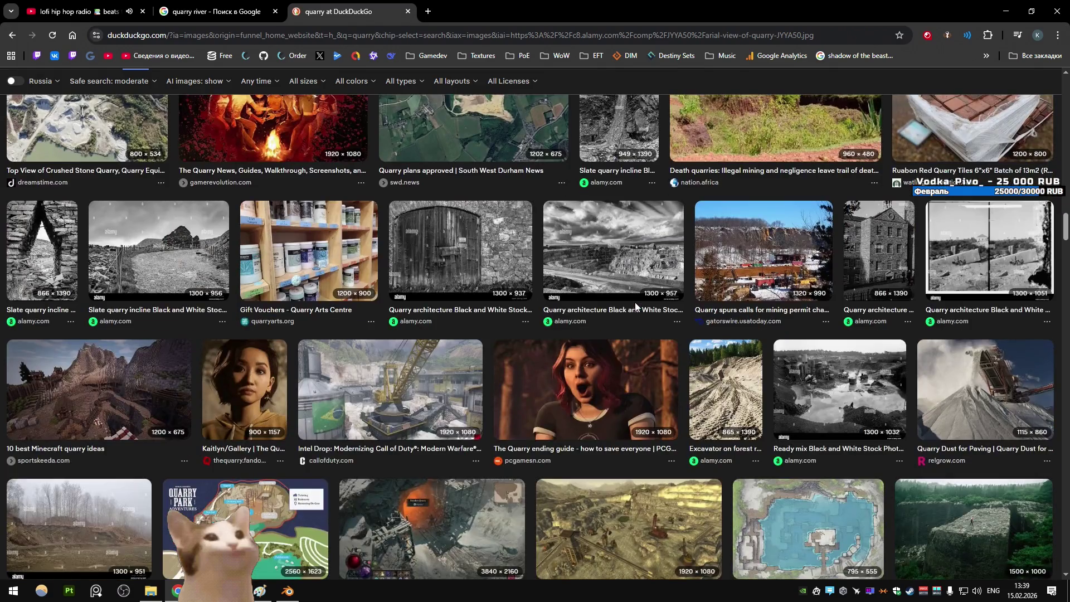
{"action": "scroll", "coordinate": [636, 305], "scroll_direction": "down", "scroll_amount": 8}
{"action": "scroll", "coordinate": [635, 306], "scroll_direction": "down", "scroll_amount": 5}
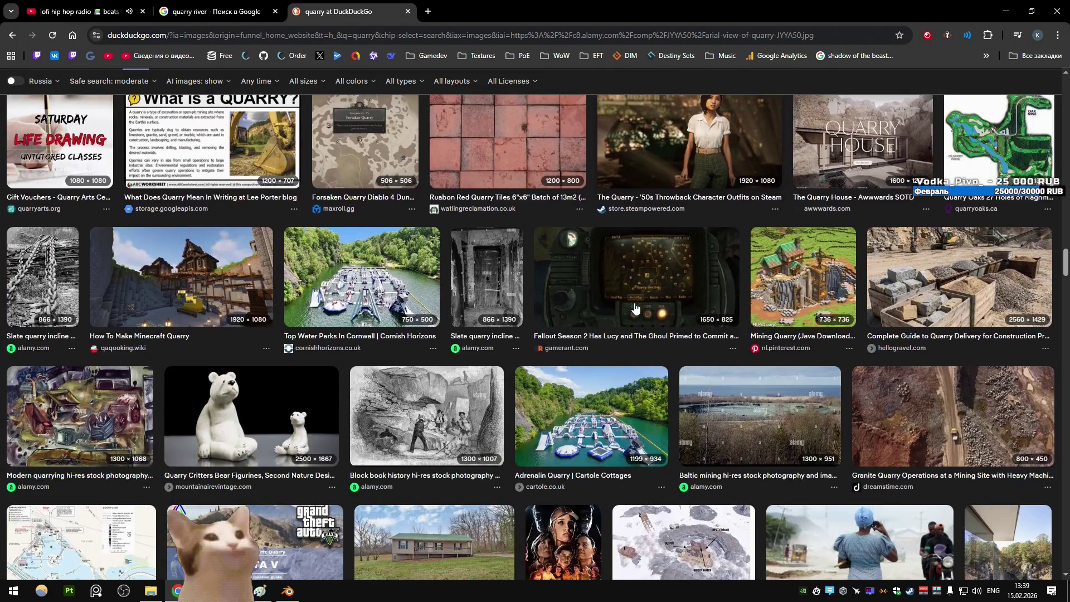
{"action": "scroll", "coordinate": [638, 296], "scroll_direction": "down", "scroll_amount": 7}
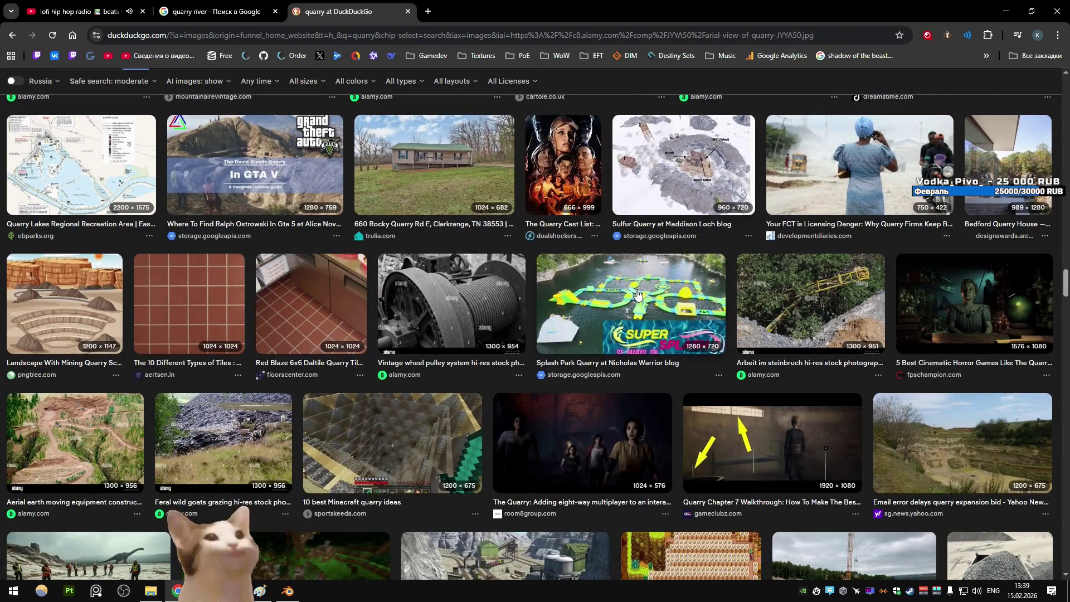
{"action": "scroll", "coordinate": [637, 294], "scroll_direction": "down", "scroll_amount": 8}
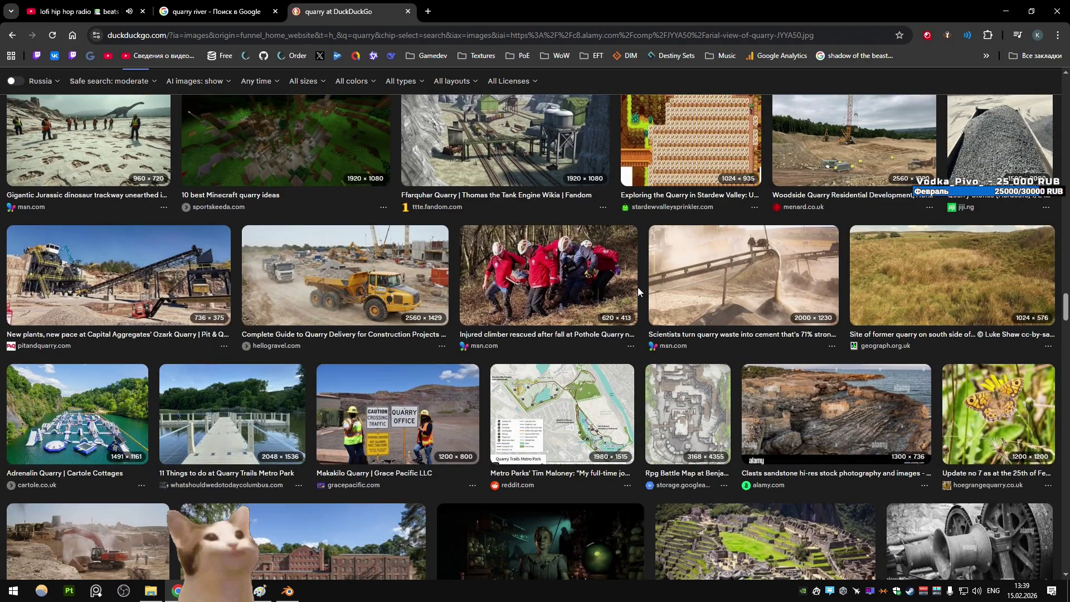
{"action": "scroll", "coordinate": [638, 287], "scroll_direction": "down", "scroll_amount": 7}
{"action": "scroll", "coordinate": [638, 286], "scroll_direction": "up", "scroll_amount": 7}
{"action": "scroll", "coordinate": [637, 286], "scroll_direction": "down", "scroll_amount": 10}
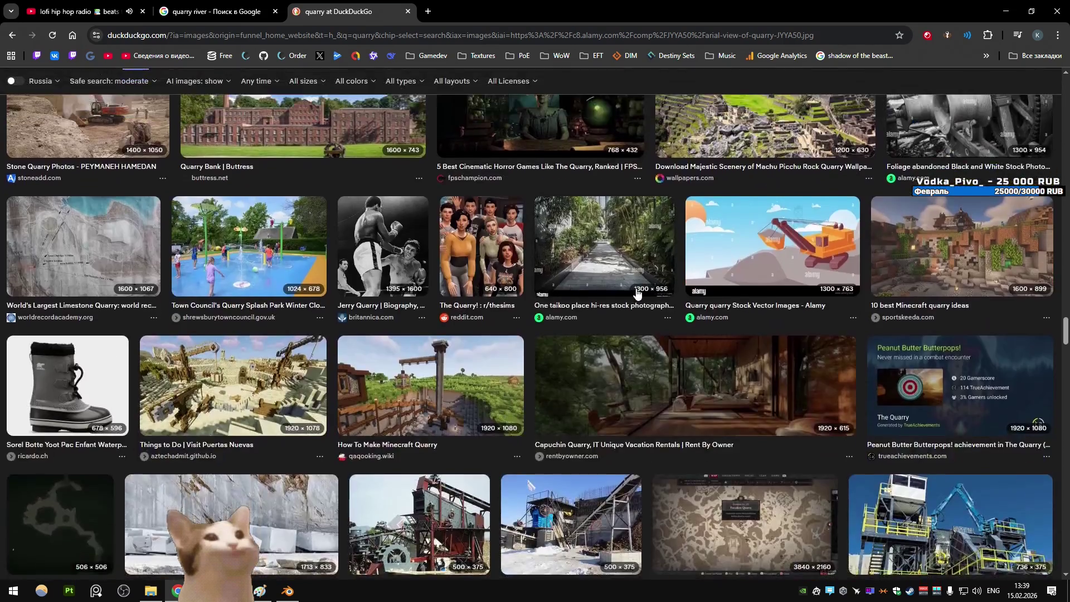
{"action": "scroll", "coordinate": [637, 293], "scroll_direction": "down", "scroll_amount": 3}
{"action": "scroll", "coordinate": [637, 294], "scroll_direction": "down", "scroll_amount": 5}
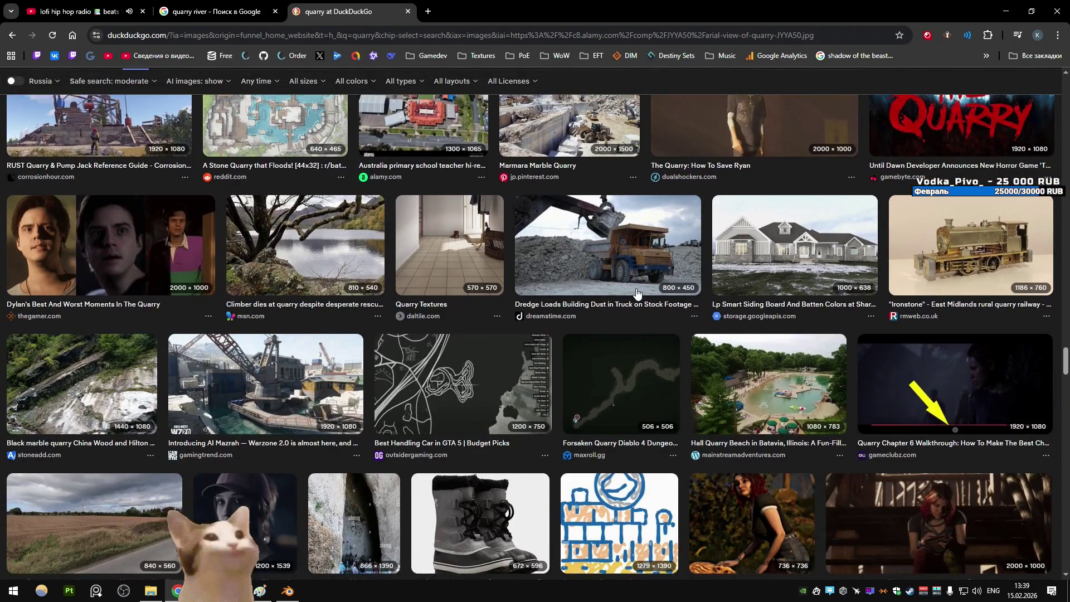
{"action": "scroll", "coordinate": [637, 293], "scroll_direction": "down", "scroll_amount": 3}
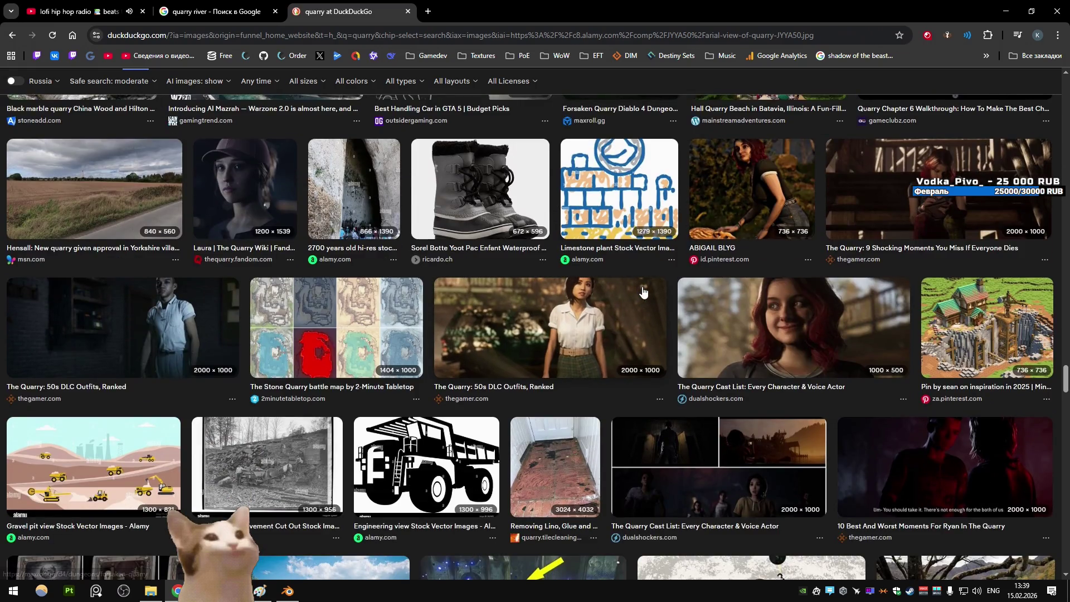
{"action": "scroll", "coordinate": [637, 294], "scroll_direction": "down", "scroll_amount": 9}
{"action": "scroll", "coordinate": [655, 287], "scroll_direction": "down", "scroll_amount": 6}
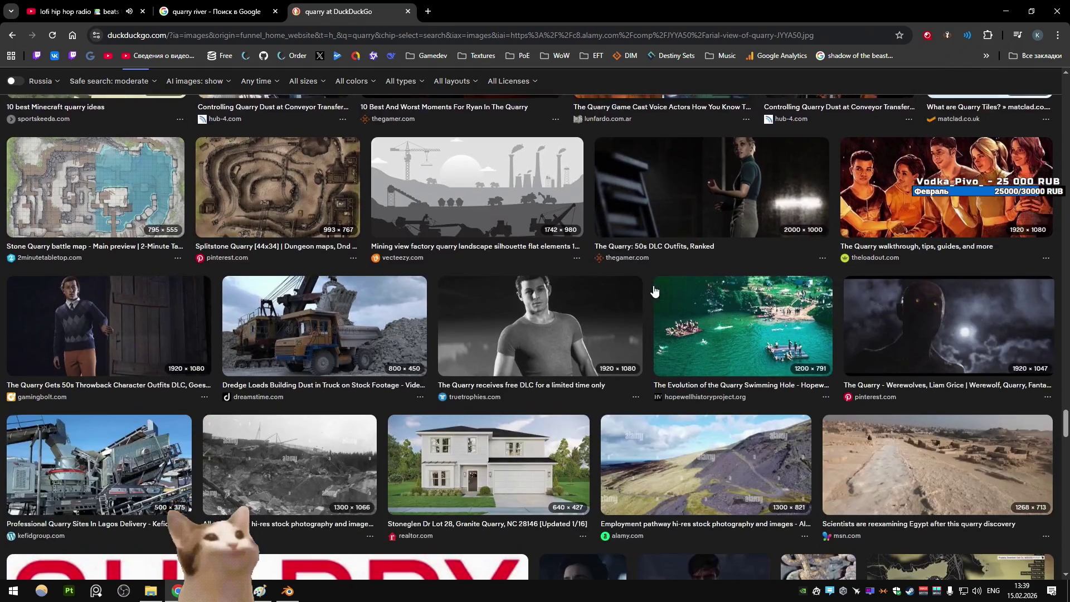
{"action": "scroll", "coordinate": [653, 285], "scroll_direction": "down", "scroll_amount": 8}
{"action": "scroll", "coordinate": [653, 285], "scroll_direction": "down", "scroll_amount": 8}
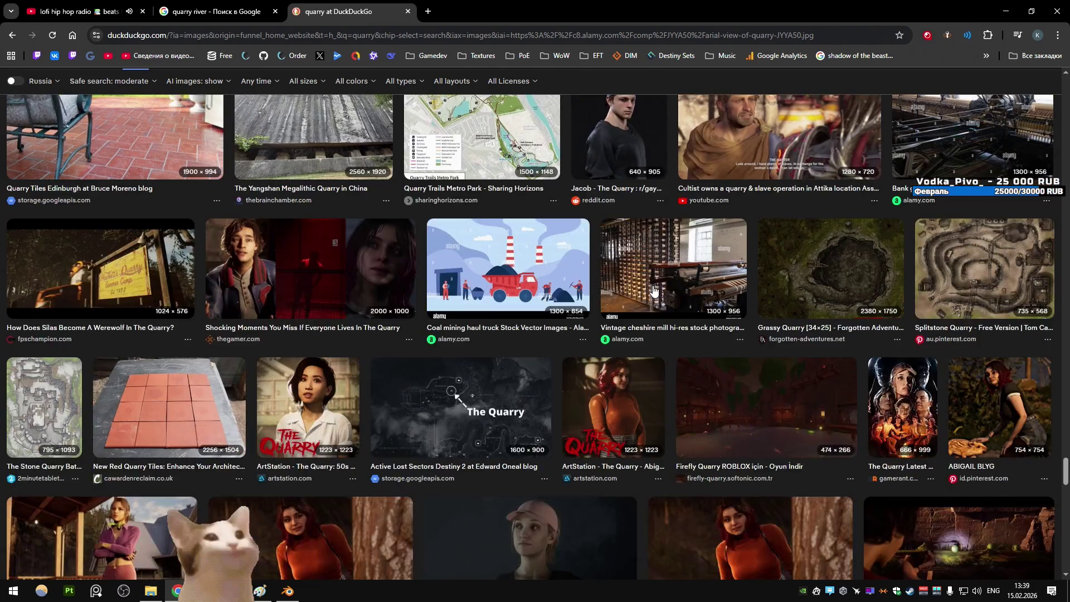
{"action": "key", "text": "ctrl+shift+Tab"}
{"action": "key", "text": "ctrl+shift+Tab"}
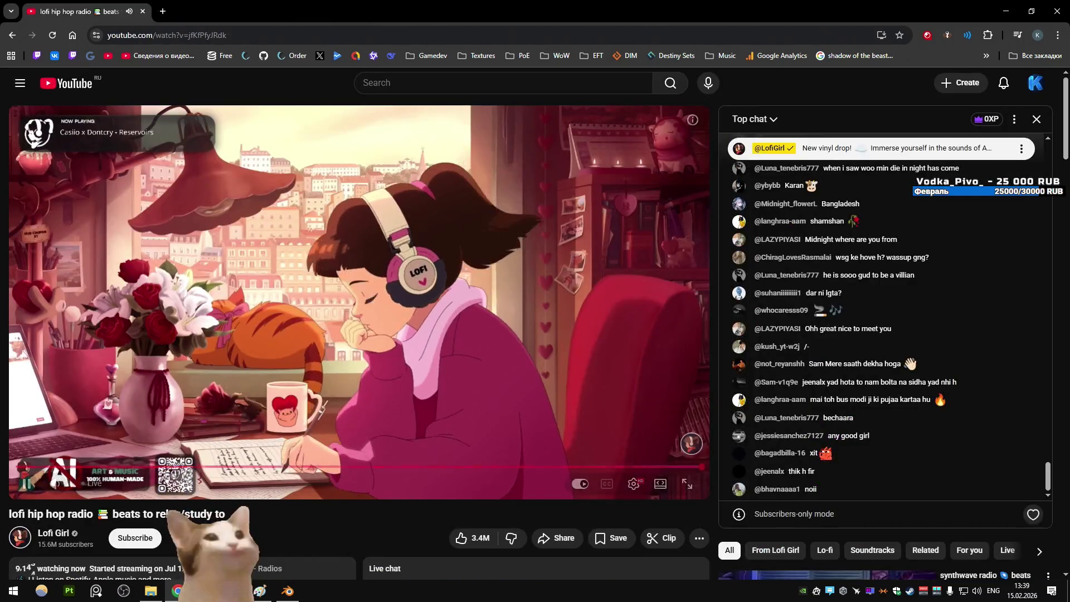
Orbit the Unity canyon scene to a lower angle, then quit Blender through the Quarry.blend save prompt
{"action": "key", "text": "alt+Tab"}
{"action": "mouse_move", "coordinate": [383, 326]}
{"action": "left_mouse_down"}
{"action": "mouse_move", "coordinate": [440, 196]}
{"action": "mouse_move", "coordinate": [470, 194]}
{"action": "mouse_move", "coordinate": [375, 457]}
{"action": "left_mouse_up"}
{"action": "key", "text": "alt+Tab"}
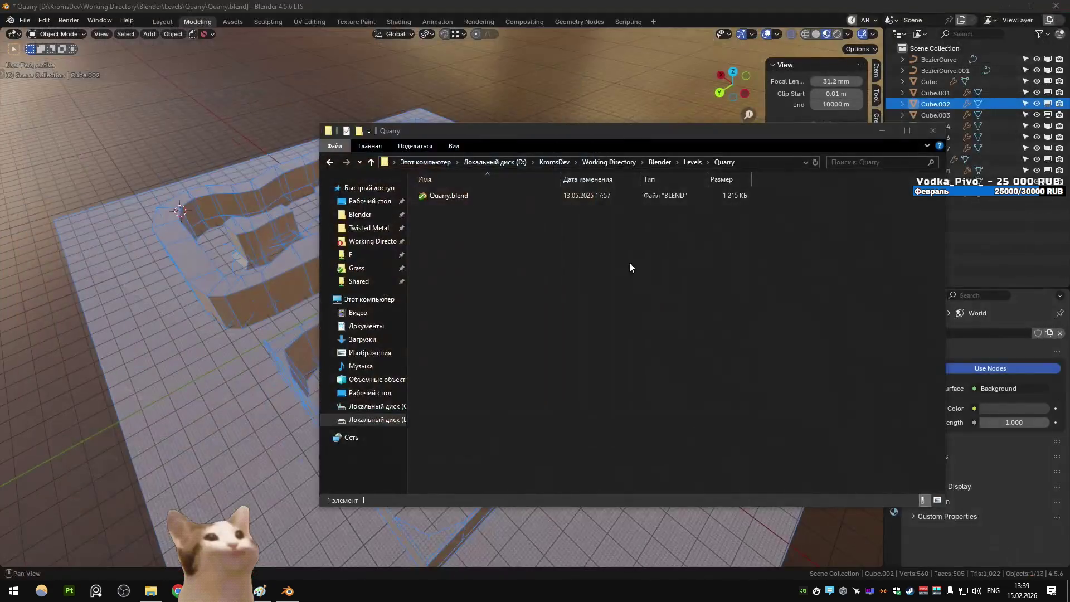
{"action": "key", "text": "ctrl+q"}
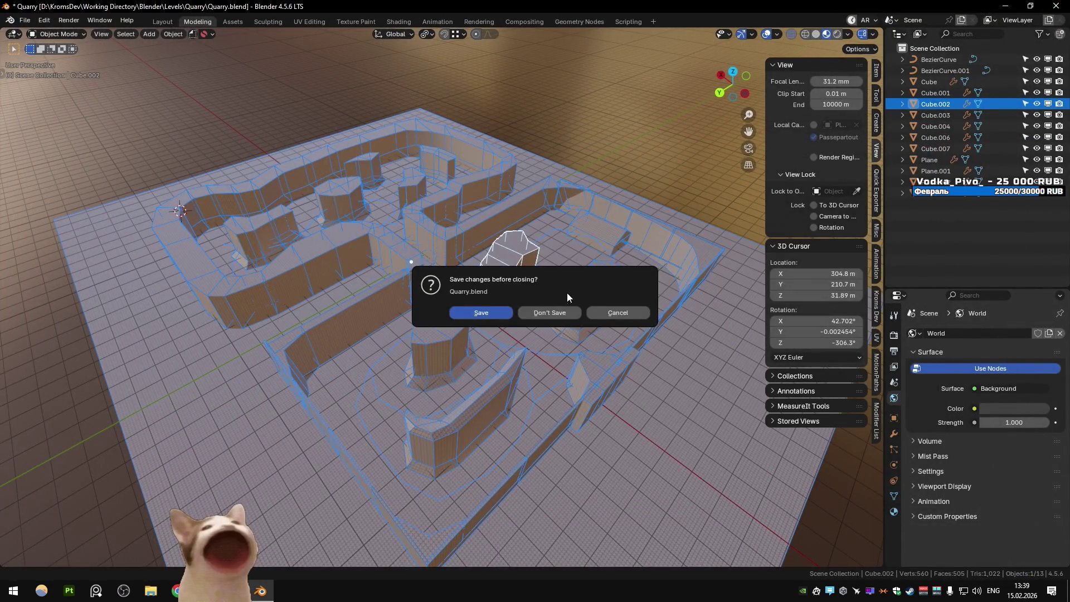
{"action": "left_click", "coordinate": [547, 310]}
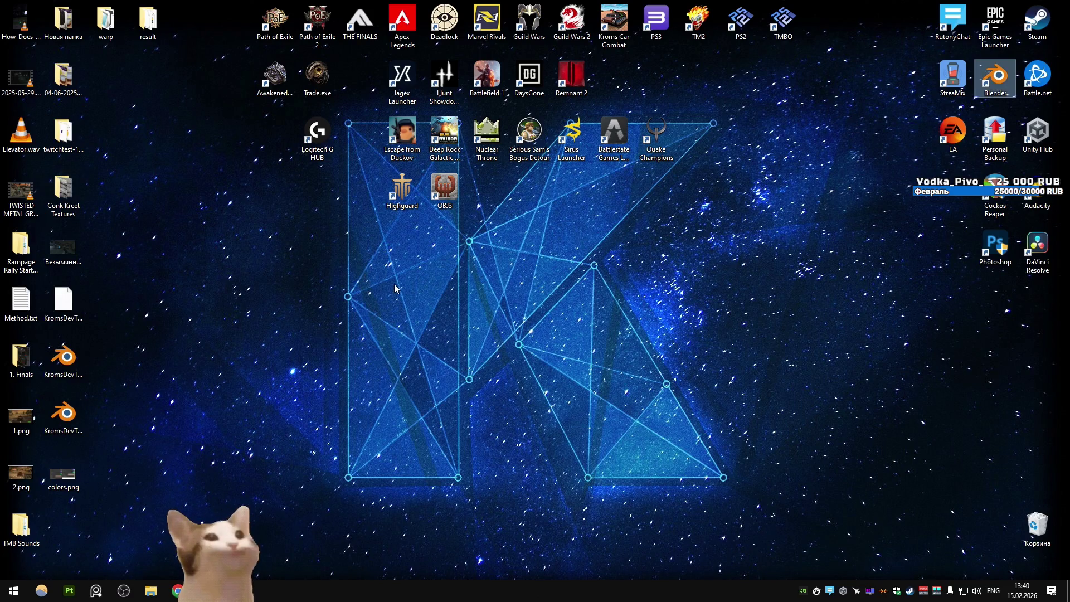
Open and close MSI Afterburner, then open the Recycle Bin's deleted files
{"action": "left_click", "coordinate": [855, 591]}
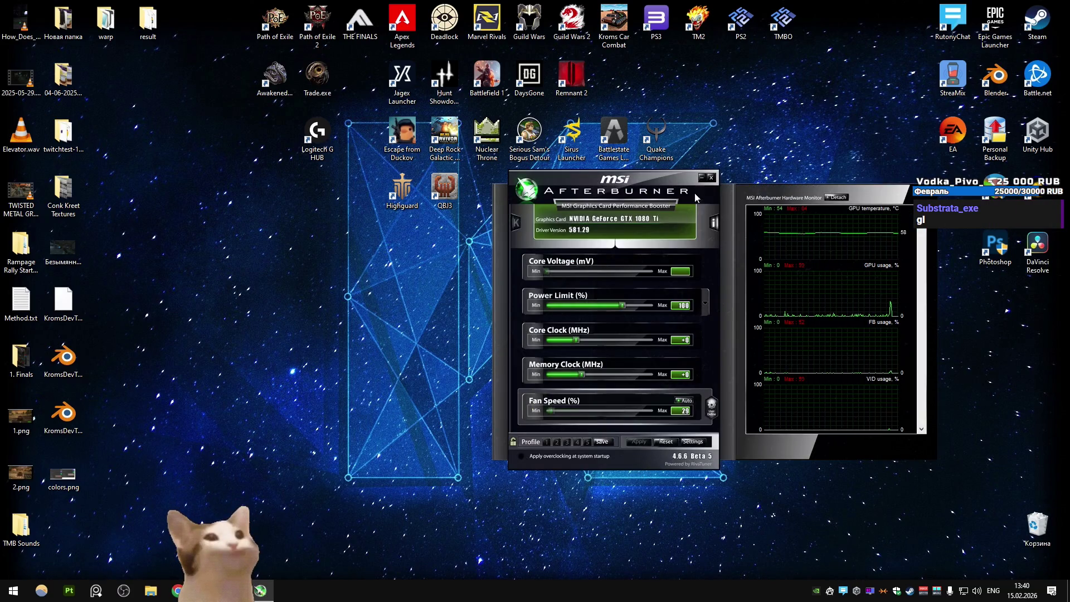
{"action": "left_click", "coordinate": [710, 177]}
{"action": "double_click", "coordinate": [1037, 527]}
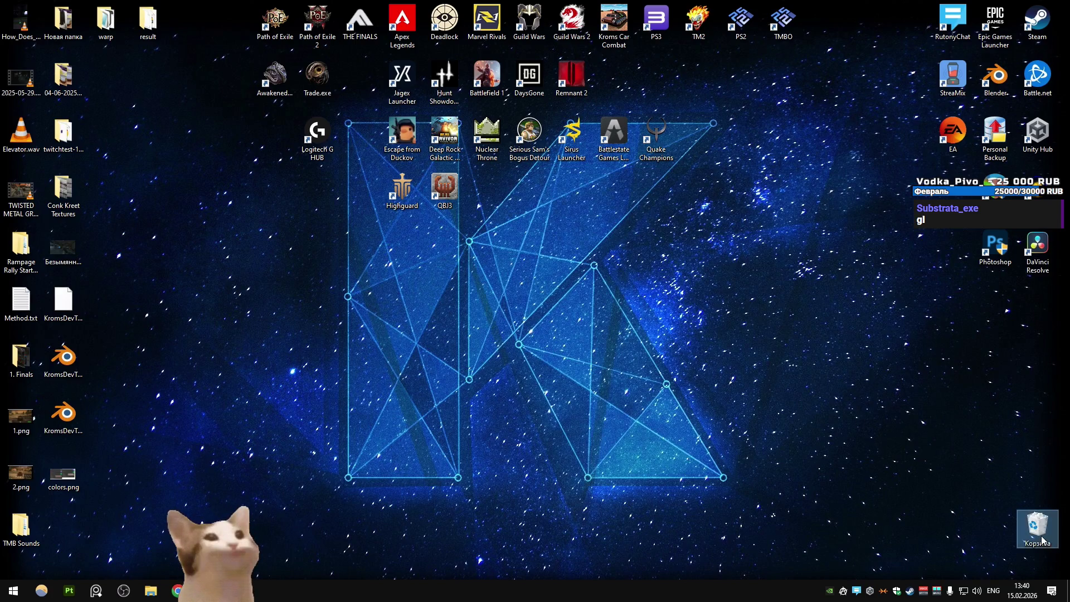